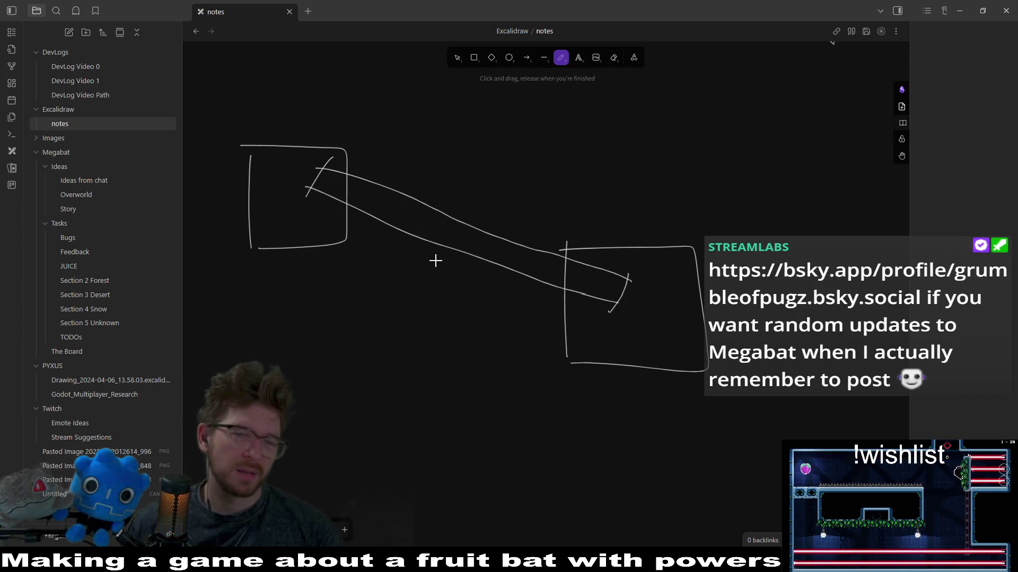
- Freehand a circle around the right box, an up-down arrow above it, and an arrow to its right, plus a small loop inside
{"action": "mouse_move", "coordinate": [627, 237]}
{"action": "left_mouse_down"}
{"action": "mouse_move", "coordinate": [563, 303]}
{"action": "mouse_move", "coordinate": [628, 239]}
{"action": "mouse_move", "coordinate": [634, 166]}
{"action": "mouse_move", "coordinate": [650, 166]}
{"action": "left_mouse_up"}
{"action": "left_click_drag", "start_coordinate": [615, 205], "coordinate": [656, 220]}
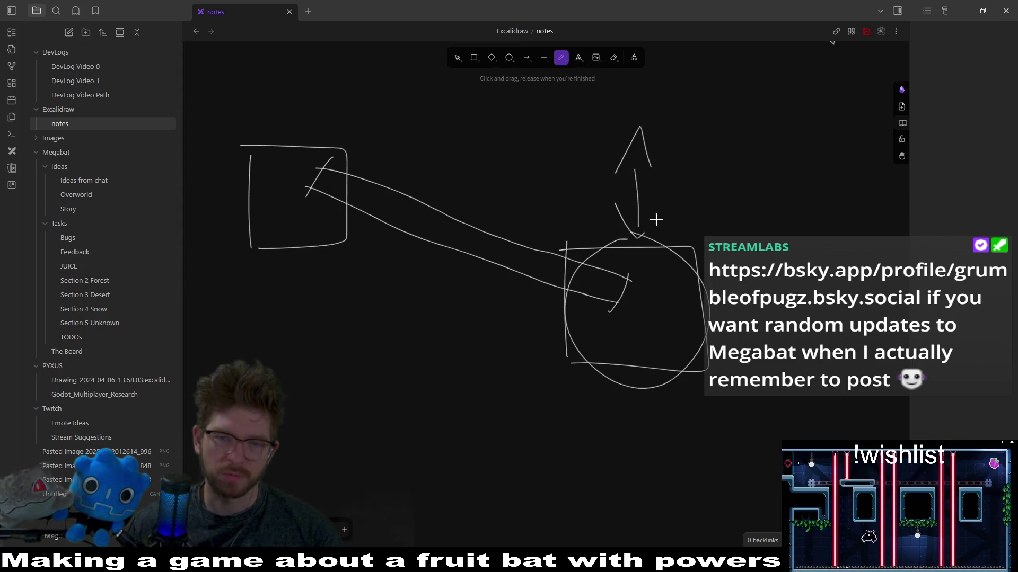
{"action": "left_click_drag", "start_coordinate": [864, 312], "coordinate": [681, 304]}
{"action": "left_click_drag", "start_coordinate": [681, 303], "coordinate": [769, 344]}
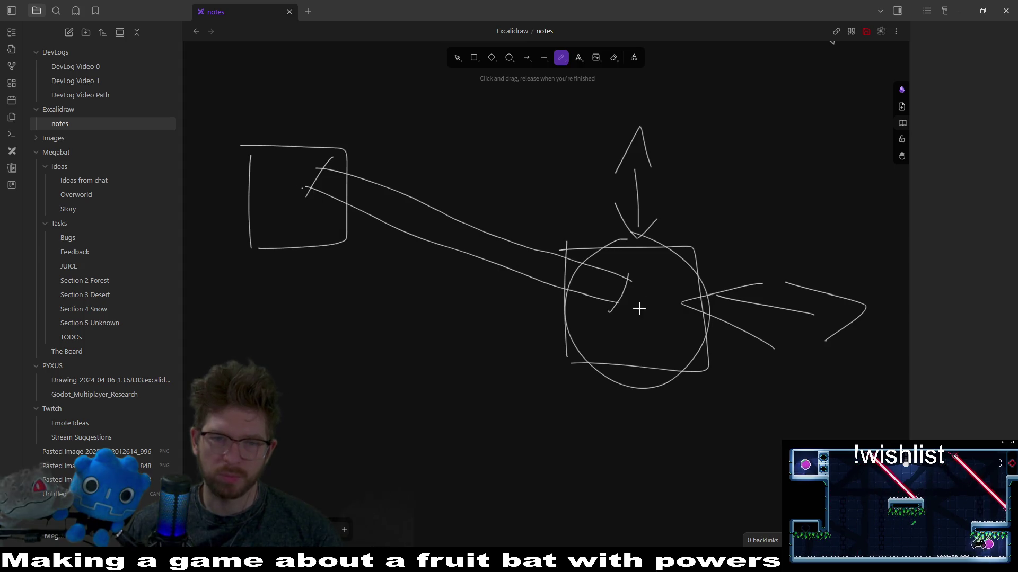
{"action": "left_click_drag", "start_coordinate": [638, 305], "coordinate": [634, 302]}
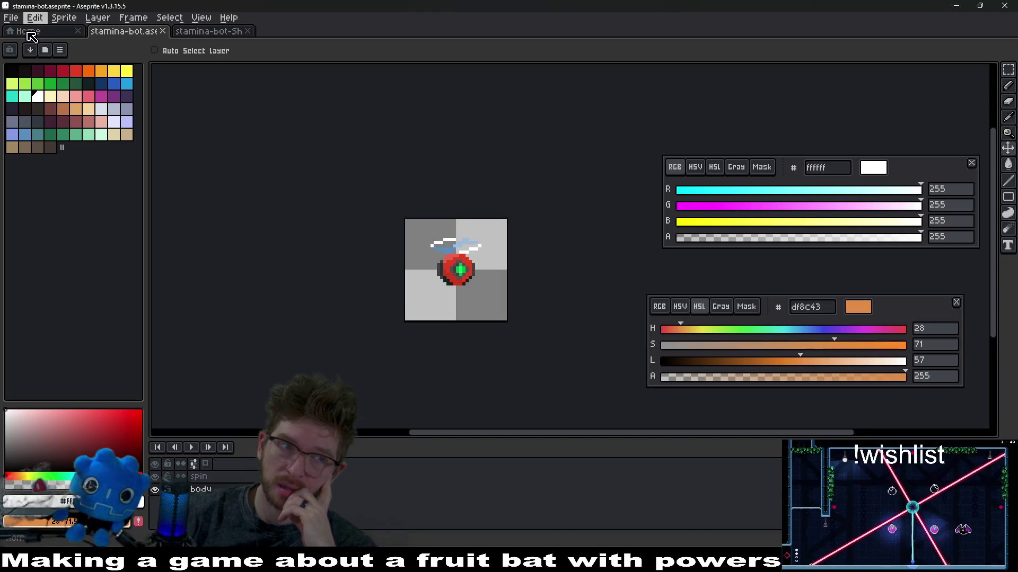
- Create a new blank 16×16 sprite via File > New Sprite
{"action": "left_click", "coordinate": [10, 17]}
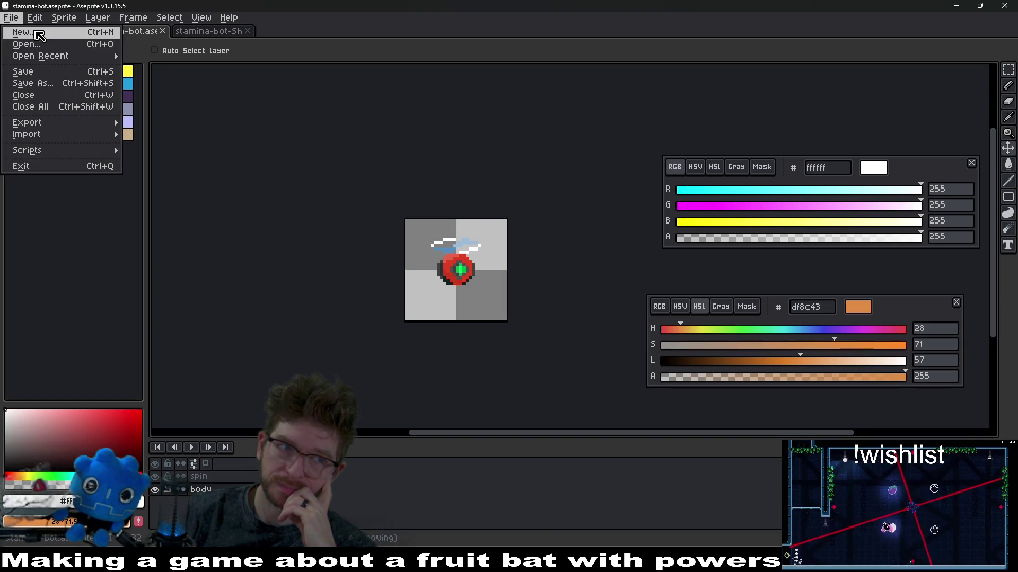
{"action": "left_click", "coordinate": [42, 32]}
{"action": "left_click", "coordinate": [476, 376]}
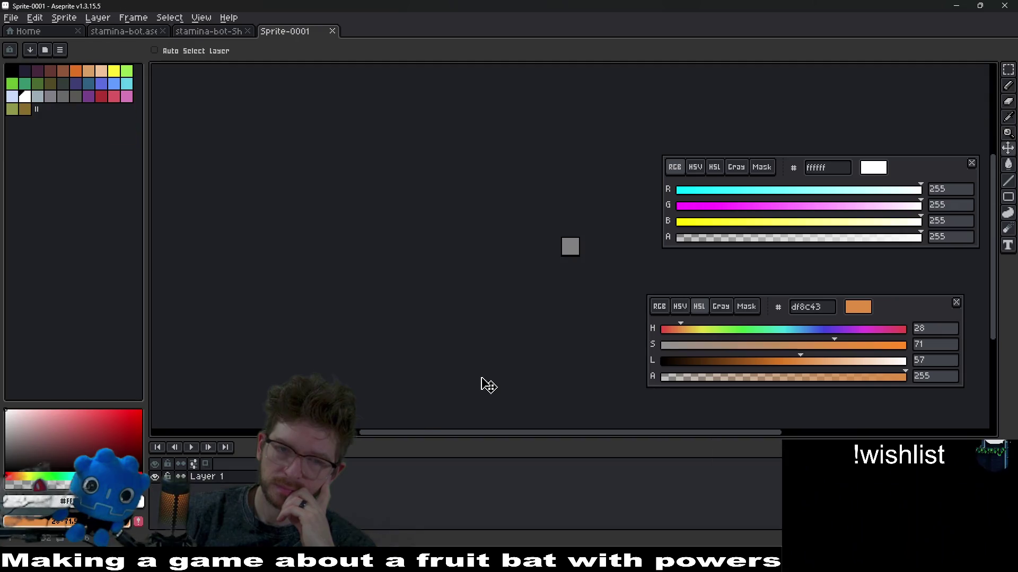
- Zoom in, centre the canvas, and pick dark red ac3232 as the drawing colour
{"action": "scroll", "coordinate": [587, 267], "scroll_direction": "up", "scroll_amount": 6}
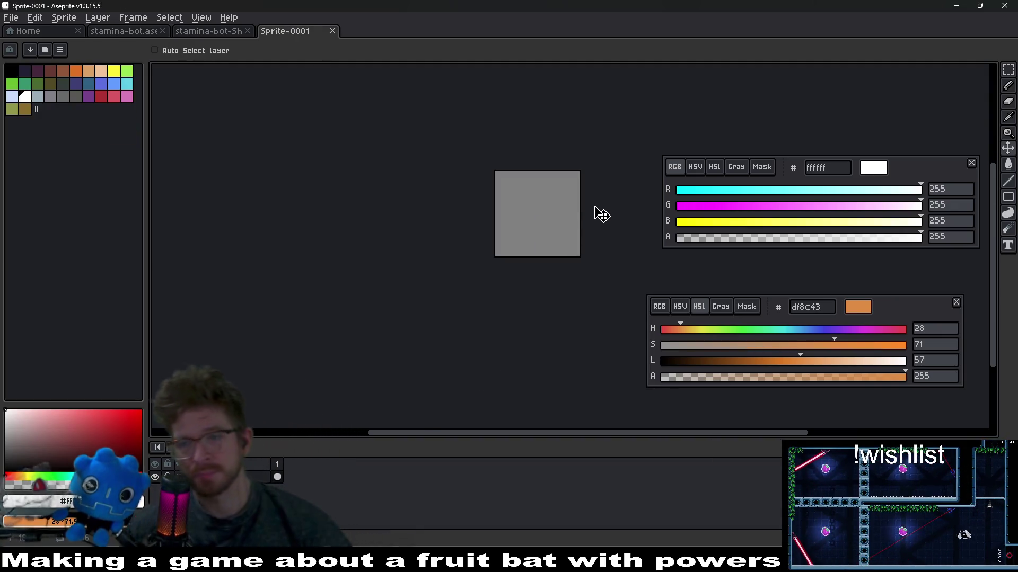
{"action": "left_click", "coordinate": [101, 96]}
{"action": "scroll", "coordinate": [571, 253], "scroll_direction": "up", "scroll_amount": 4}
{"action": "mouse_move", "coordinate": [584, 222]}
{"action": "left_mouse_down"}
{"action": "mouse_move", "coordinate": [484, 245]}
{"action": "mouse_move", "coordinate": [461, 236]}
{"action": "left_mouse_up"}
- Pencil a two-row red bar across the middle of the canvas
{"action": "key", "text": "b"}
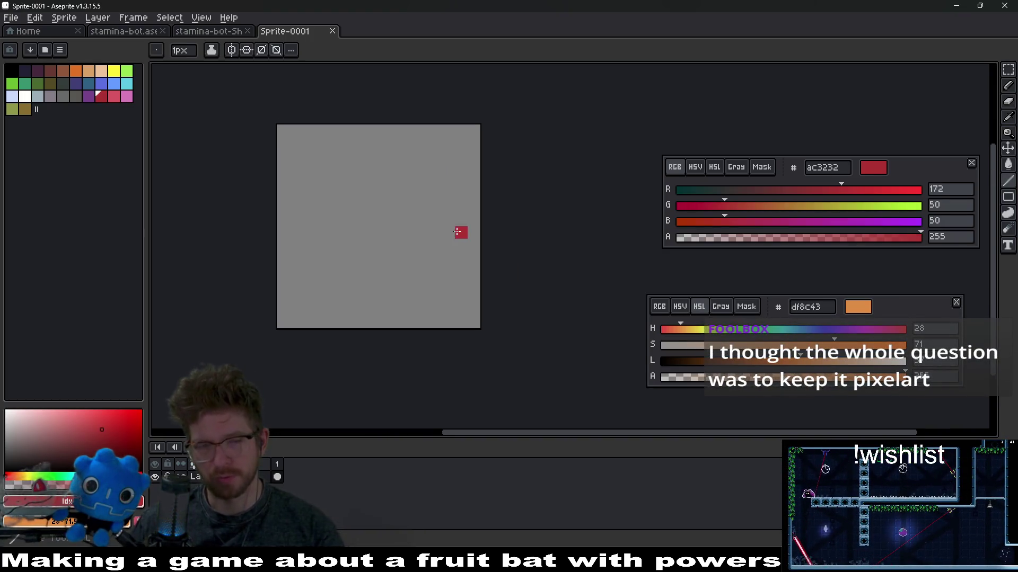
{"action": "mouse_move", "coordinate": [292, 234]}
{"action": "left_mouse_down"}
{"action": "mouse_move", "coordinate": [452, 218]}
{"action": "mouse_move", "coordinate": [480, 233]}
{"action": "left_mouse_up"}
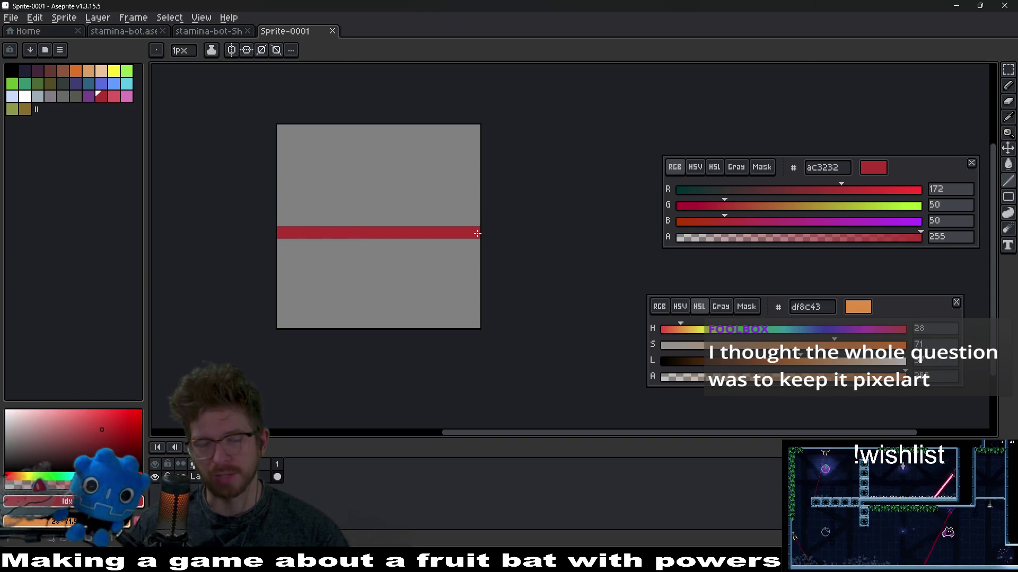
{"action": "left_click_drag", "start_coordinate": [271, 219], "coordinate": [484, 221]}
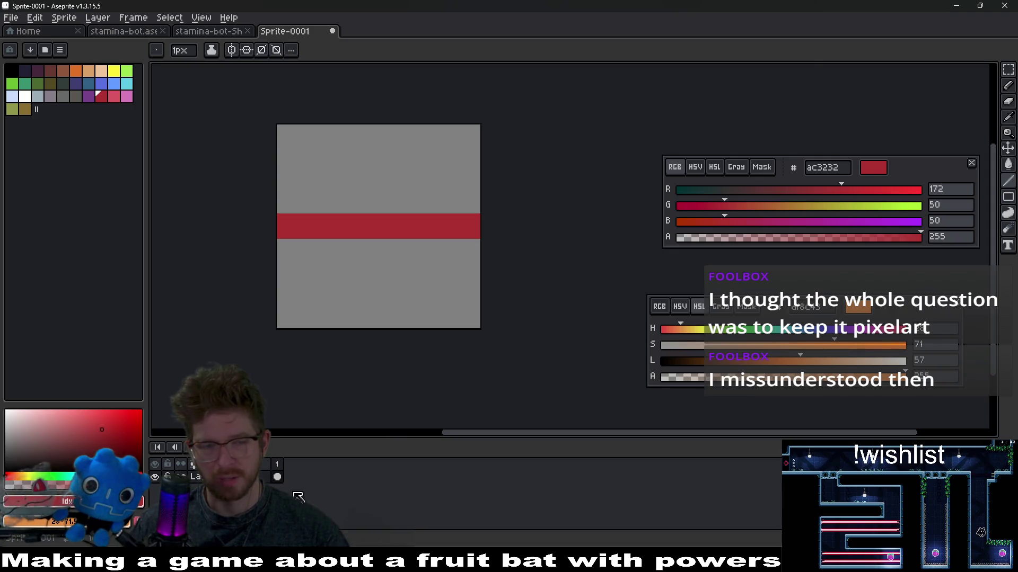
- Add a frame holding the red bar, duplicate it as frame 3, and thicken that bar up and down
{"action": "key", "text": "alt+n"}
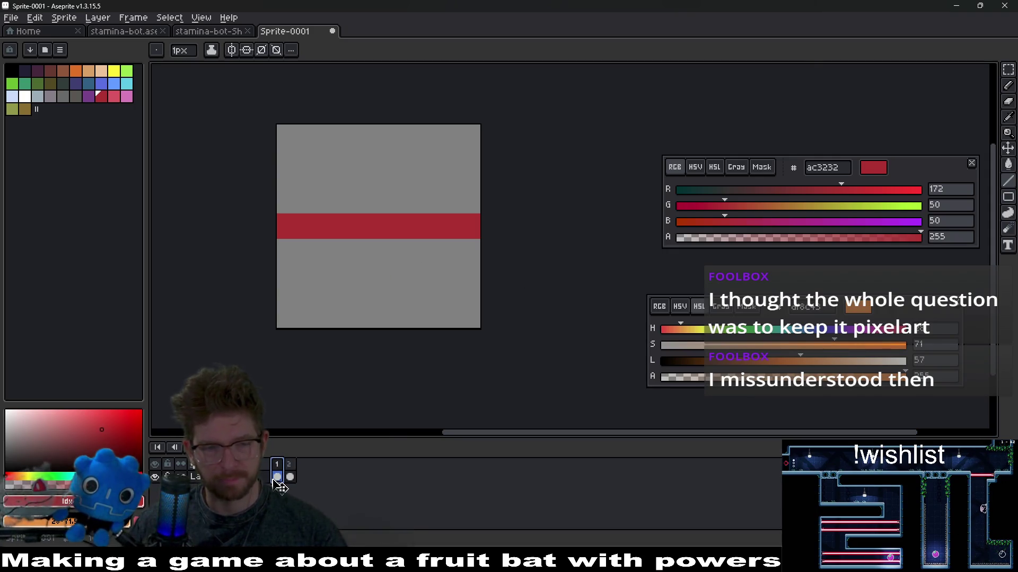
{"action": "key", "text": "ctrl+z"}
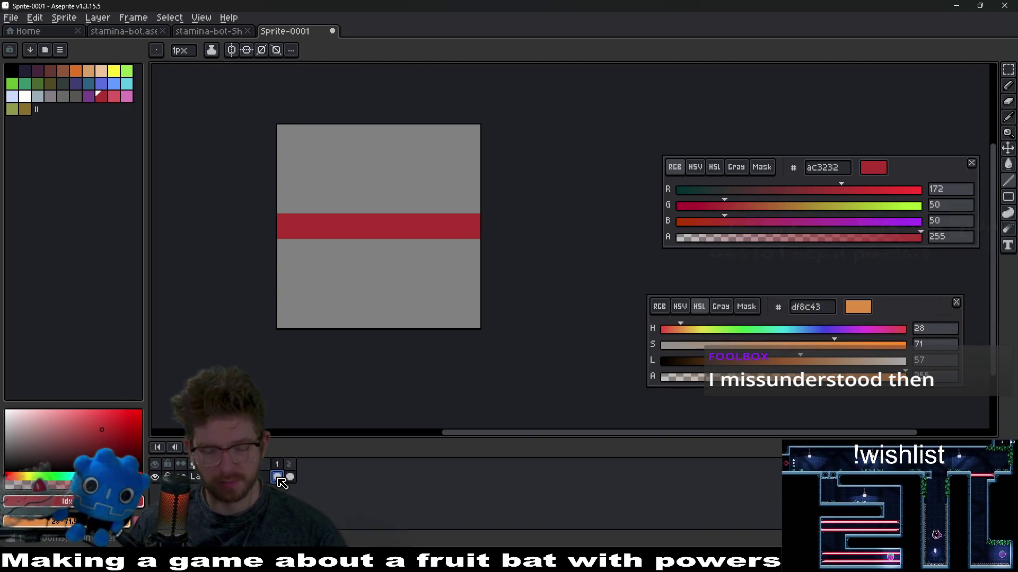
{"action": "key", "text": "alt+b"}
{"action": "key", "text": "ctrl+v"}
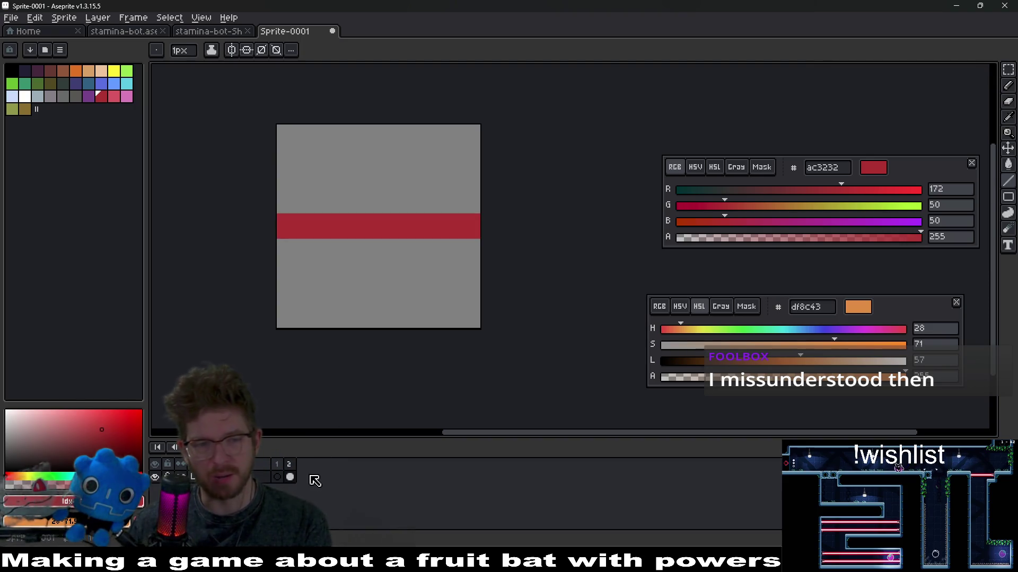
{"action": "key", "text": "alt+n"}
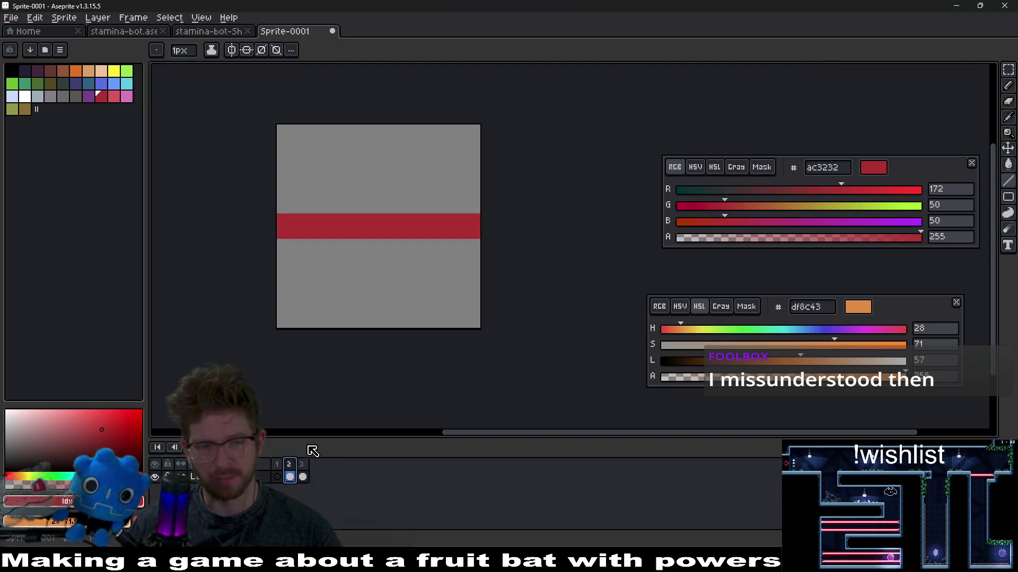
{"action": "left_click_drag", "start_coordinate": [281, 245], "coordinate": [480, 246]}
{"action": "left_click_drag", "start_coordinate": [280, 206], "coordinate": [464, 212]}
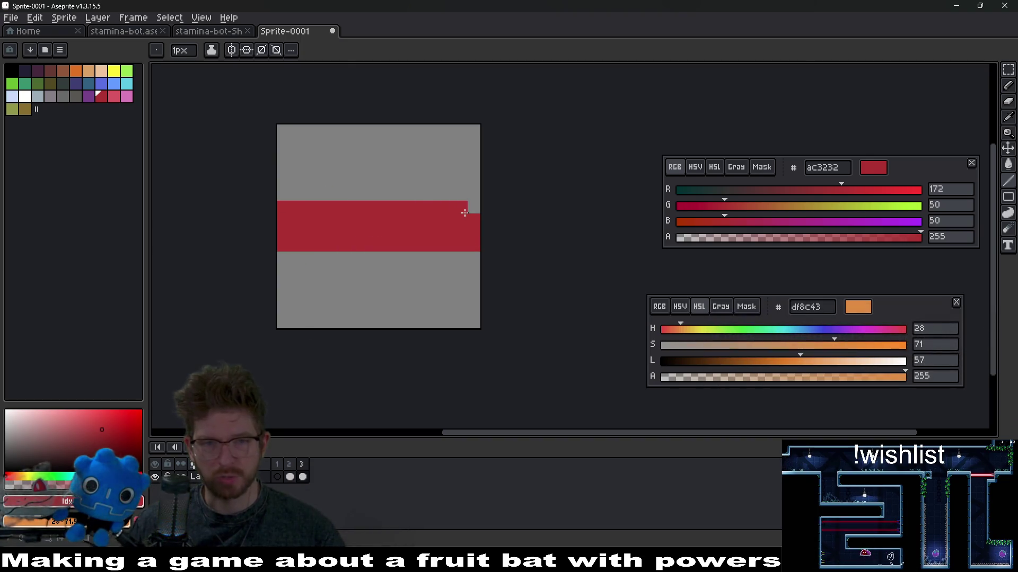
- Play the animation and step through the frames, ending on the blank first frame
{"action": "key", "text": "Return"}
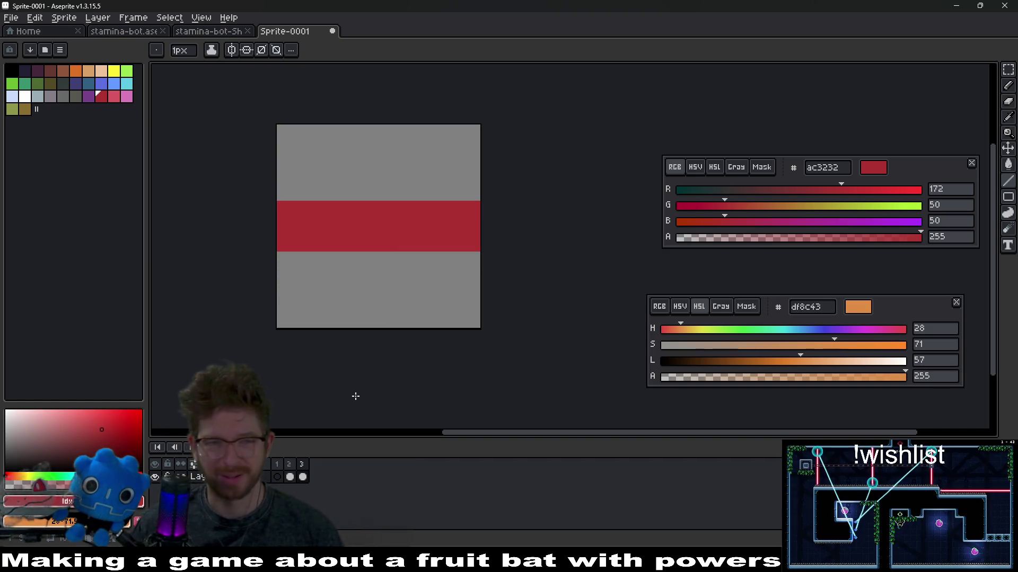
{"action": "left_click", "coordinate": [280, 464]}
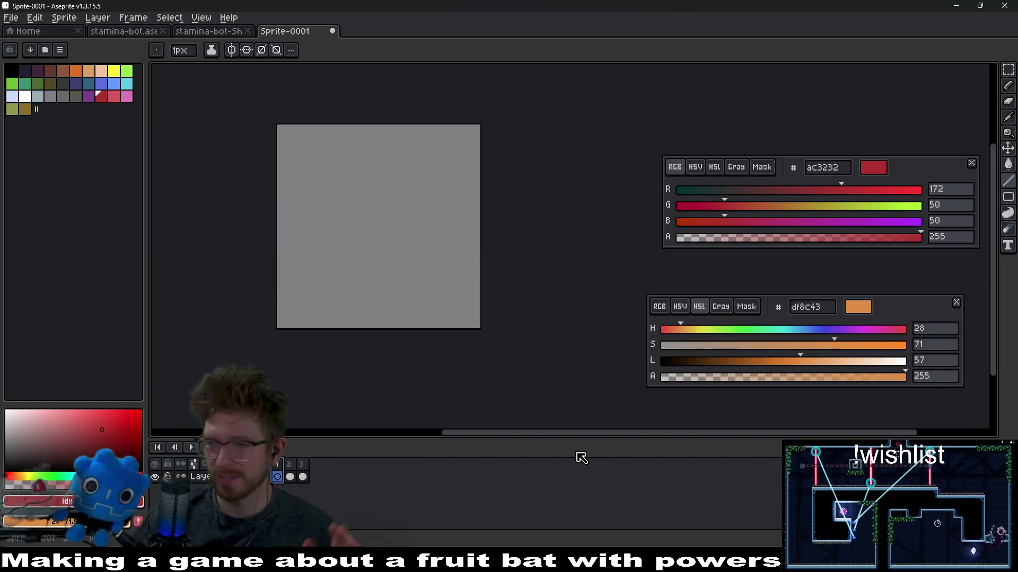
{"action": "key", "text": "Right"}
{"action": "key", "text": "Right"}
{"action": "key", "text": "Right"}
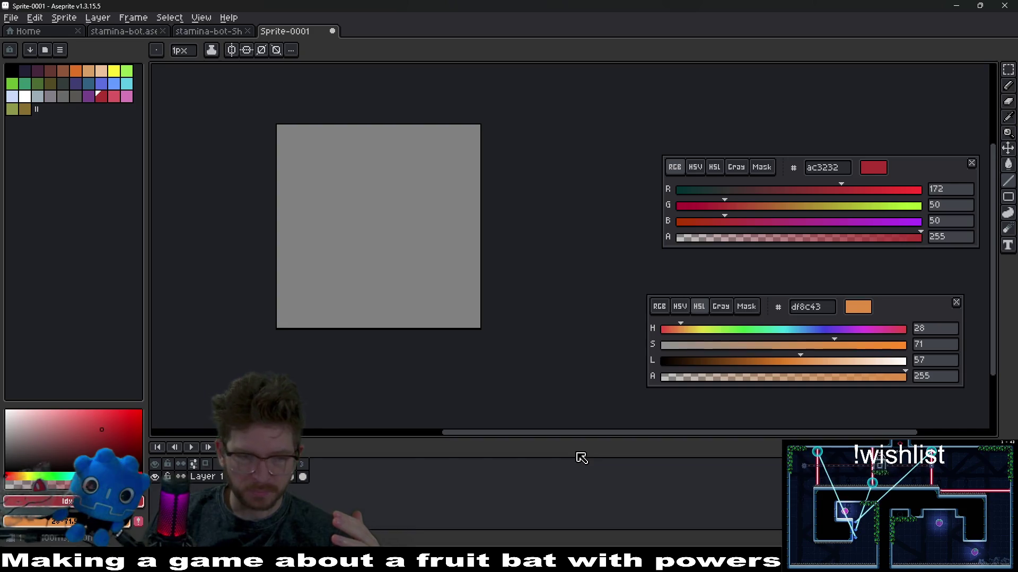
{"action": "key", "text": "Right"}
{"action": "key", "text": "Right"}
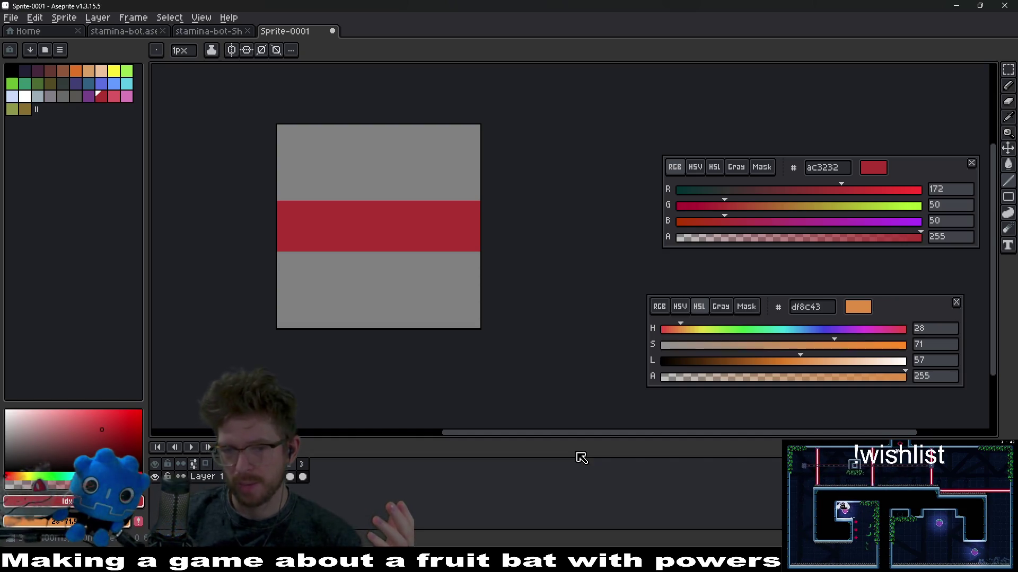
{"action": "key", "text": "Left"}
{"action": "key", "text": "Left"}
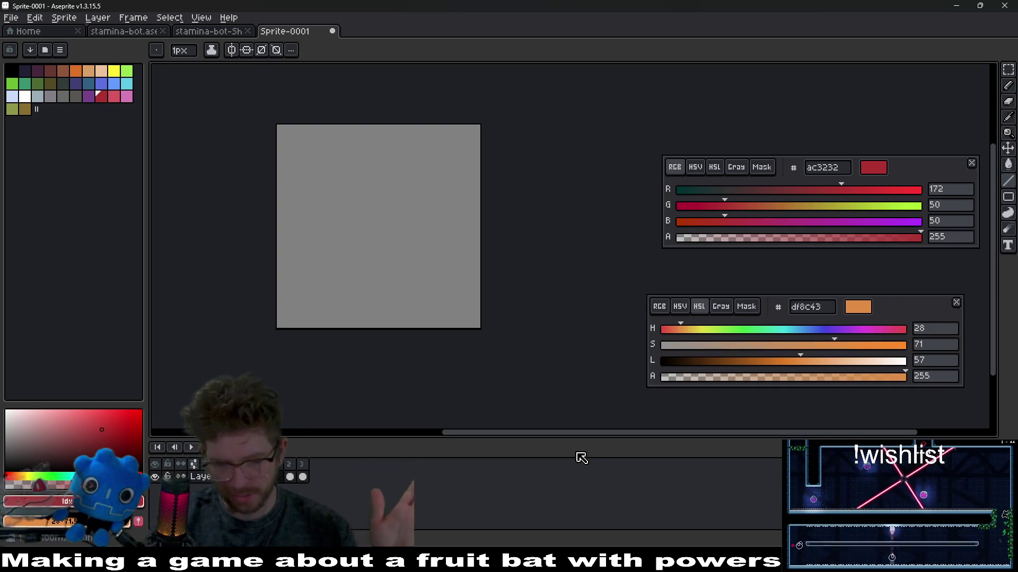
{"action": "mouse_move", "coordinate": [683, 562]}
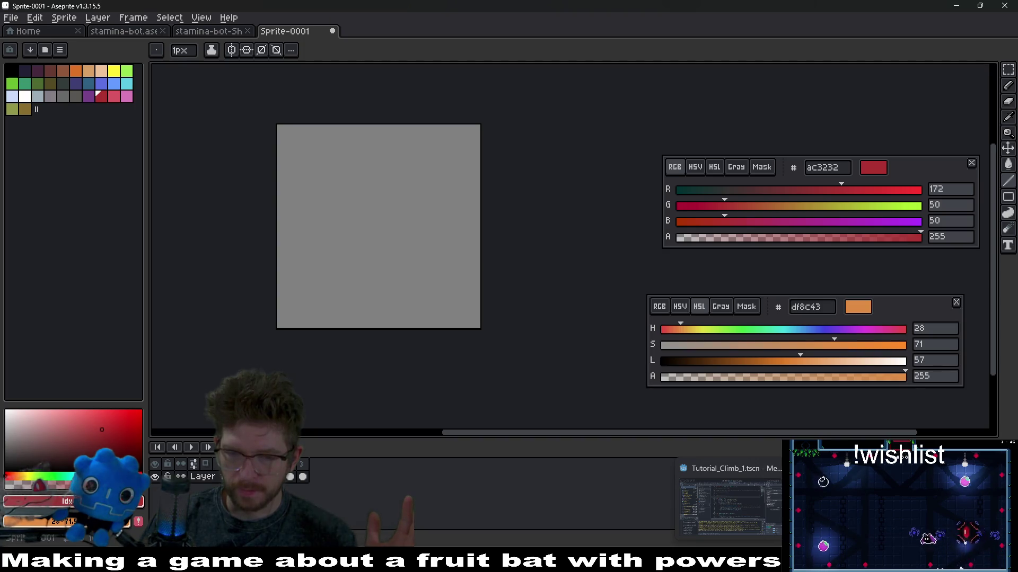
{"action": "mouse_move", "coordinate": [639, 562]}
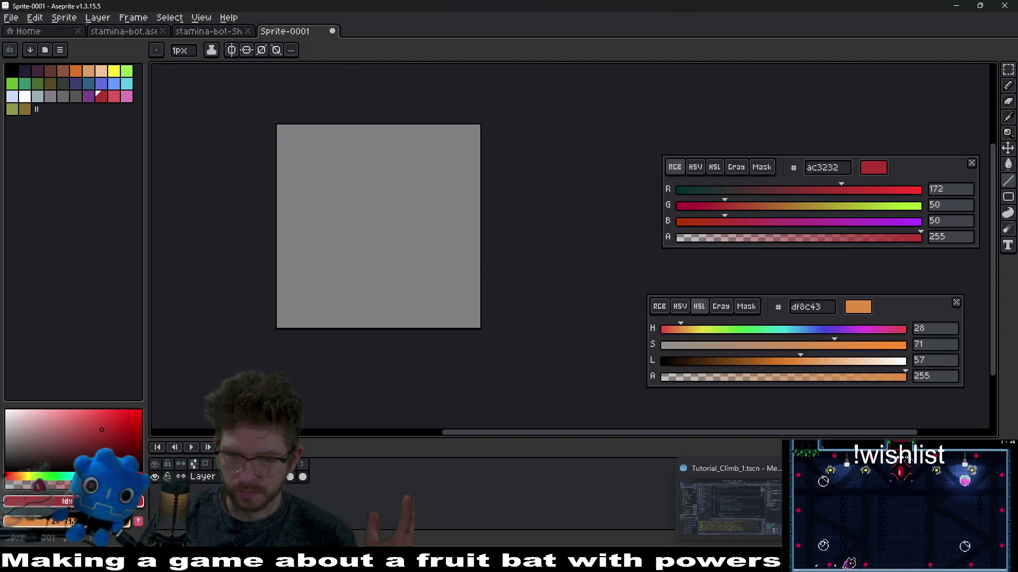
{"action": "key", "text": "alt+Tab"}
- Below the circle, freehand a double-headed horizontal arrow plus lines under the left box and near the bottom
{"action": "scroll", "coordinate": [682, 326], "scroll_direction": "down", "scroll_amount": 3}
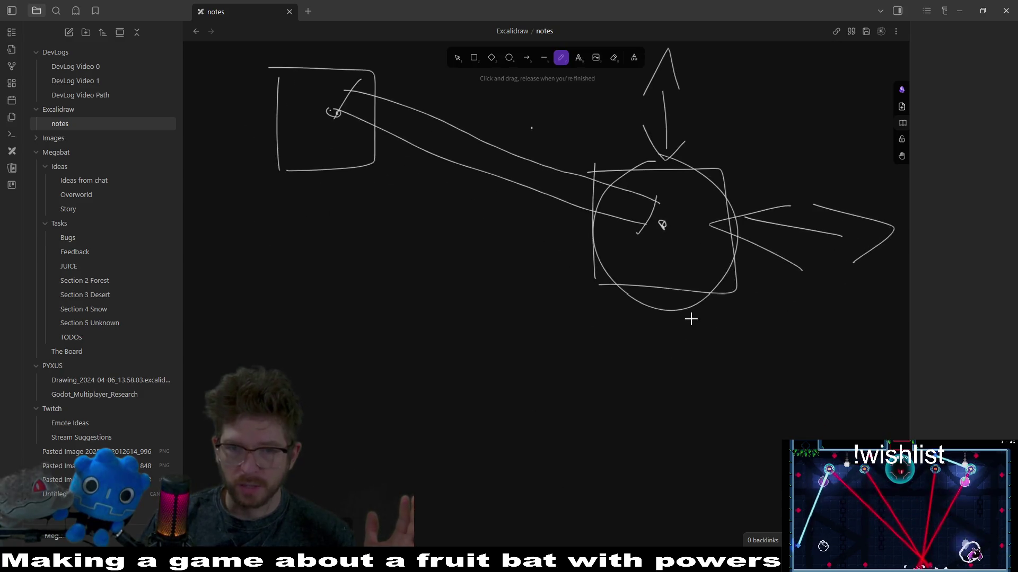
{"action": "left_click_drag", "start_coordinate": [639, 372], "coordinate": [783, 372]}
{"action": "left_click_drag", "start_coordinate": [612, 372], "coordinate": [676, 401]}
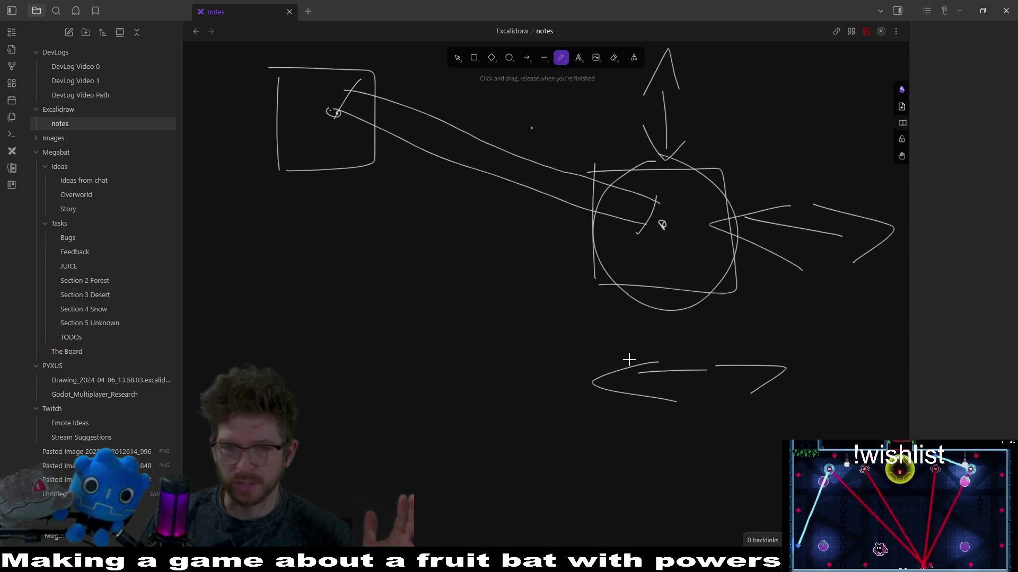
{"action": "left_click_drag", "start_coordinate": [724, 340], "coordinate": [874, 345]}
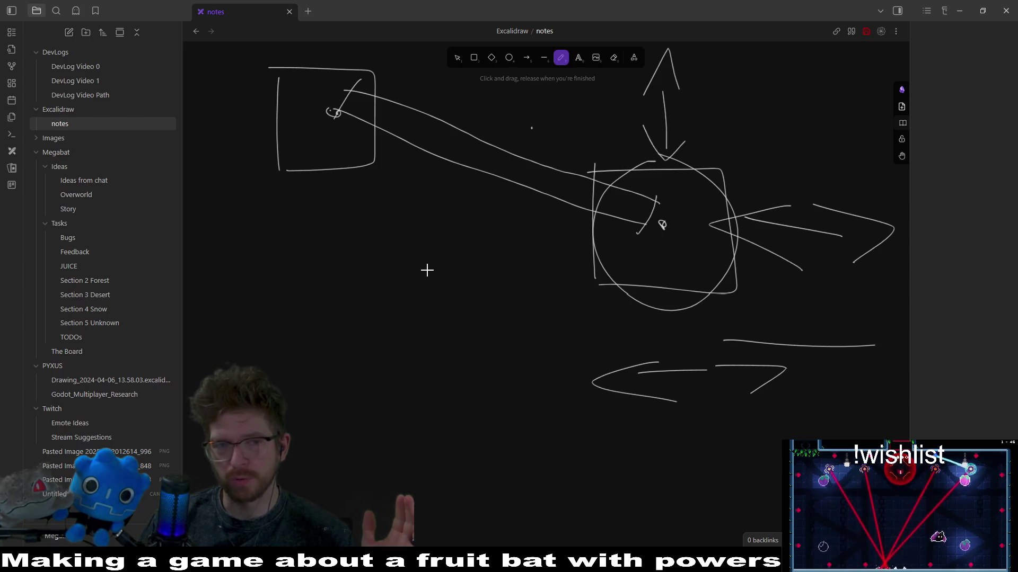
{"action": "left_click_drag", "start_coordinate": [238, 327], "coordinate": [340, 314]}
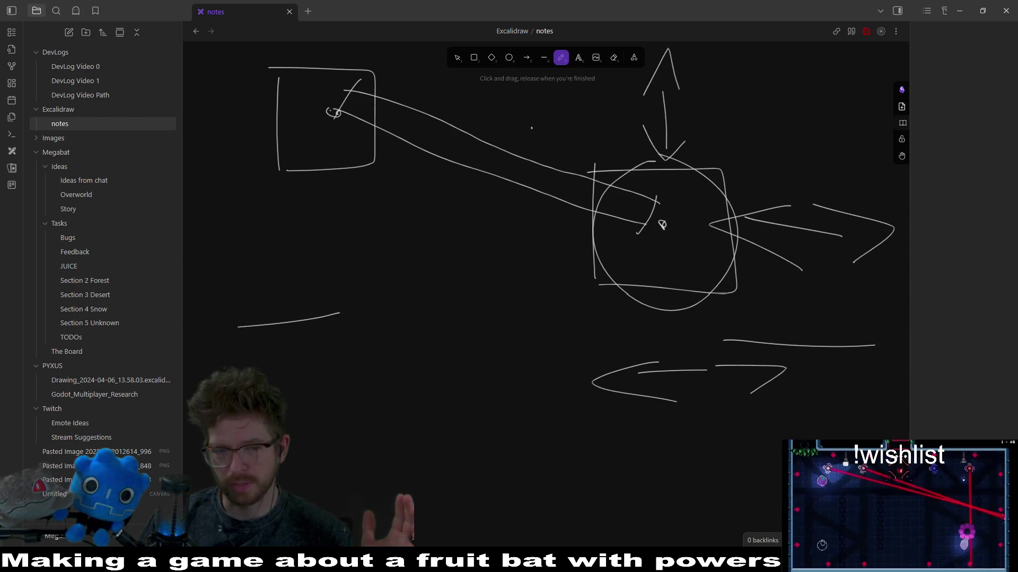
{"action": "left_click_drag", "start_coordinate": [292, 451], "coordinate": [569, 460]}
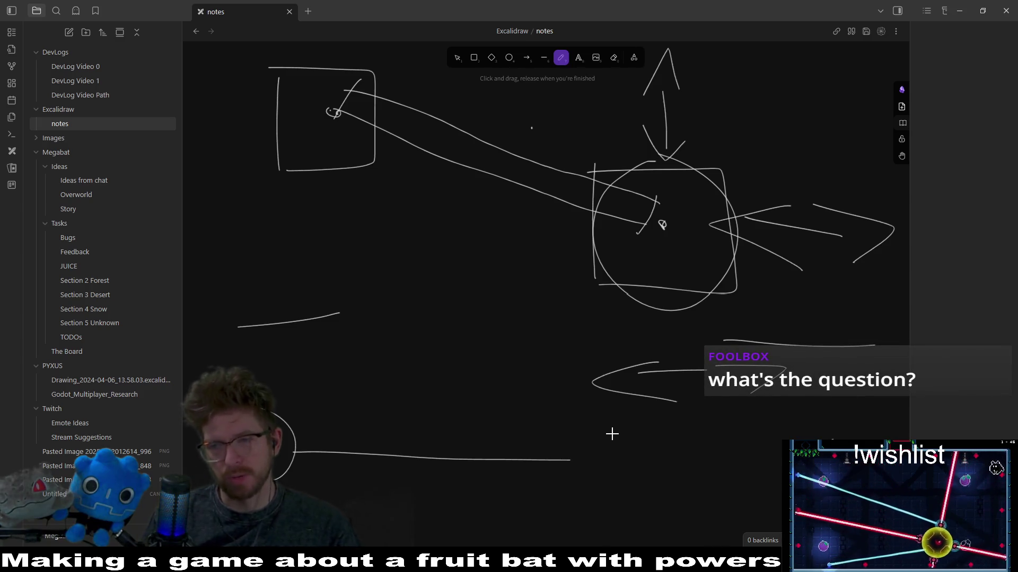
- Draw a long right-pointing arrow below the doodle and several strokes crossing through it
{"action": "scroll", "coordinate": [652, 340], "scroll_direction": "down", "scroll_amount": 5}
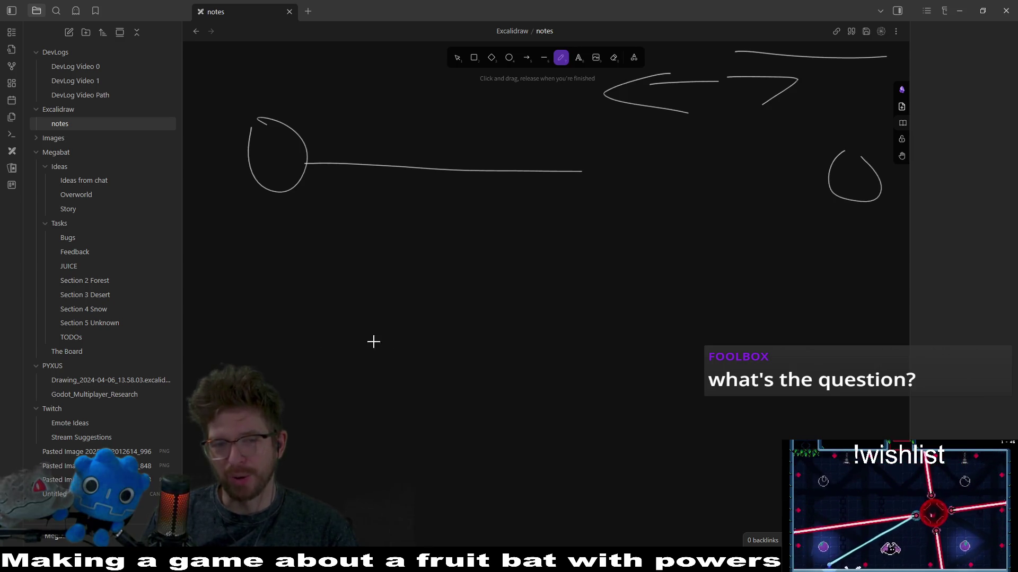
{"action": "left_click_drag", "start_coordinate": [303, 330], "coordinate": [628, 303]}
{"action": "left_click_drag", "start_coordinate": [562, 295], "coordinate": [637, 343]}
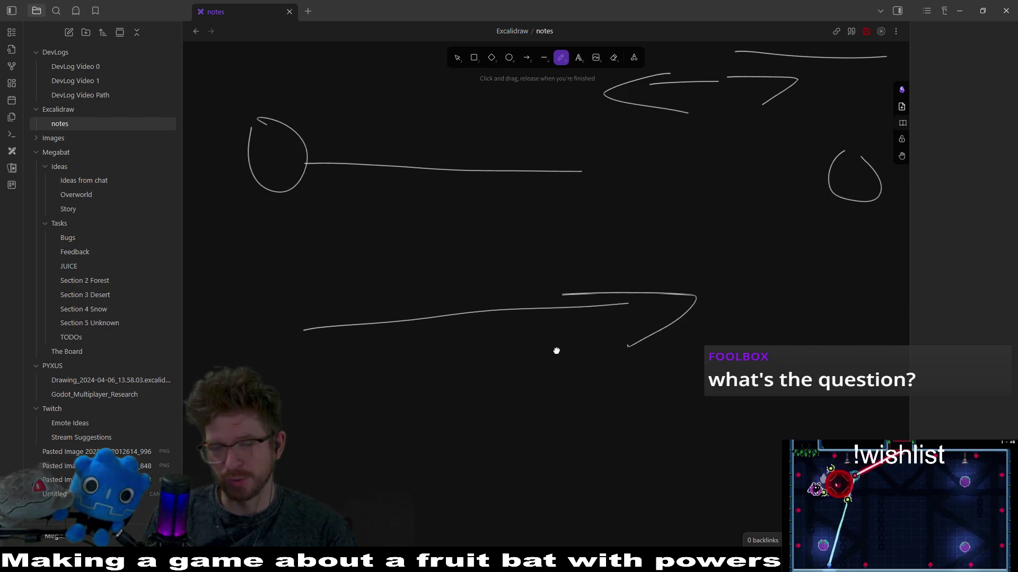
{"action": "scroll", "coordinate": [636, 318], "scroll_direction": "down", "scroll_amount": 1}
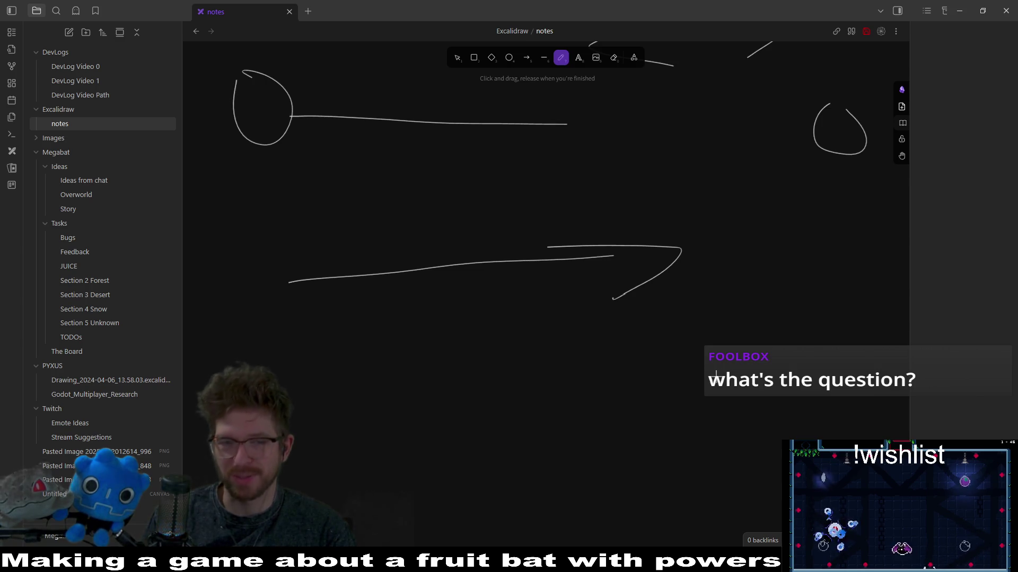
{"action": "left_click_drag", "start_coordinate": [299, 272], "coordinate": [635, 265]}
{"action": "left_click_drag", "start_coordinate": [258, 258], "coordinate": [275, 257]}
{"action": "left_click_drag", "start_coordinate": [319, 252], "coordinate": [630, 275]}
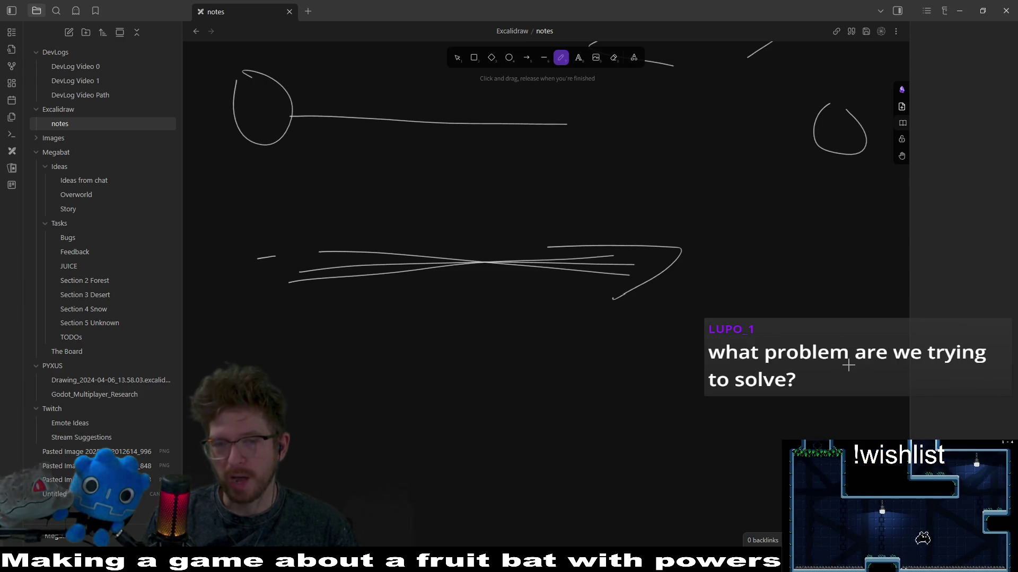
- Freehand a left box, a right box, and an arrow running from the left box into the right one
{"action": "scroll", "coordinate": [568, 357], "scroll_direction": "down", "scroll_amount": 3}
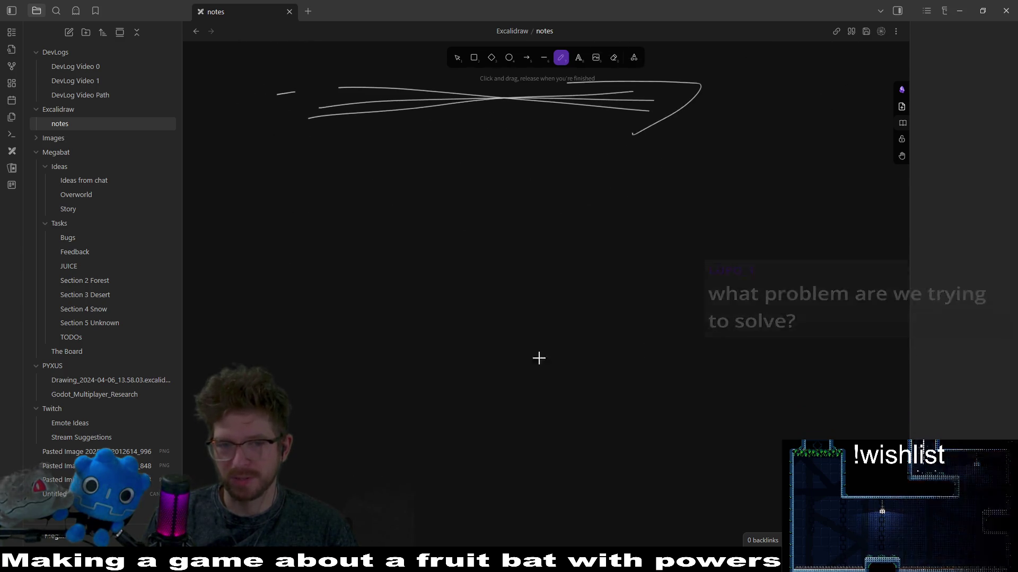
{"action": "mouse_move", "coordinate": [257, 258]}
{"action": "left_mouse_down"}
{"action": "mouse_move", "coordinate": [259, 354]}
{"action": "mouse_move", "coordinate": [411, 238]}
{"action": "mouse_move", "coordinate": [271, 249]}
{"action": "left_mouse_up"}
{"action": "mouse_move", "coordinate": [738, 243]}
{"action": "left_mouse_down"}
{"action": "mouse_move", "coordinate": [848, 404]}
{"action": "mouse_move", "coordinate": [761, 402]}
{"action": "left_mouse_up"}
{"action": "mouse_move", "coordinate": [371, 331]}
{"action": "left_mouse_down"}
{"action": "mouse_move", "coordinate": [807, 307]}
{"action": "mouse_move", "coordinate": [759, 344]}
{"action": "left_mouse_up"}
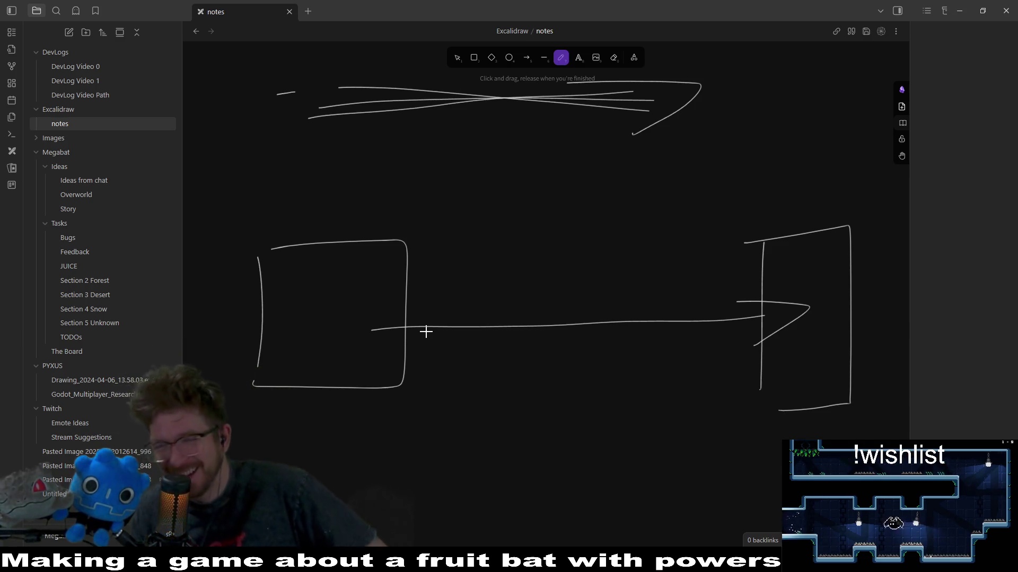
- Draw a long closed loop enclosing the arrow between the two boxes
{"action": "left_click_drag", "start_coordinate": [360, 286], "coordinate": [524, 386]}
{"action": "mouse_move", "coordinate": [631, 379]}
{"action": "left_mouse_down"}
{"action": "mouse_move", "coordinate": [832, 276]}
{"action": "mouse_move", "coordinate": [356, 288]}
{"action": "left_mouse_up"}
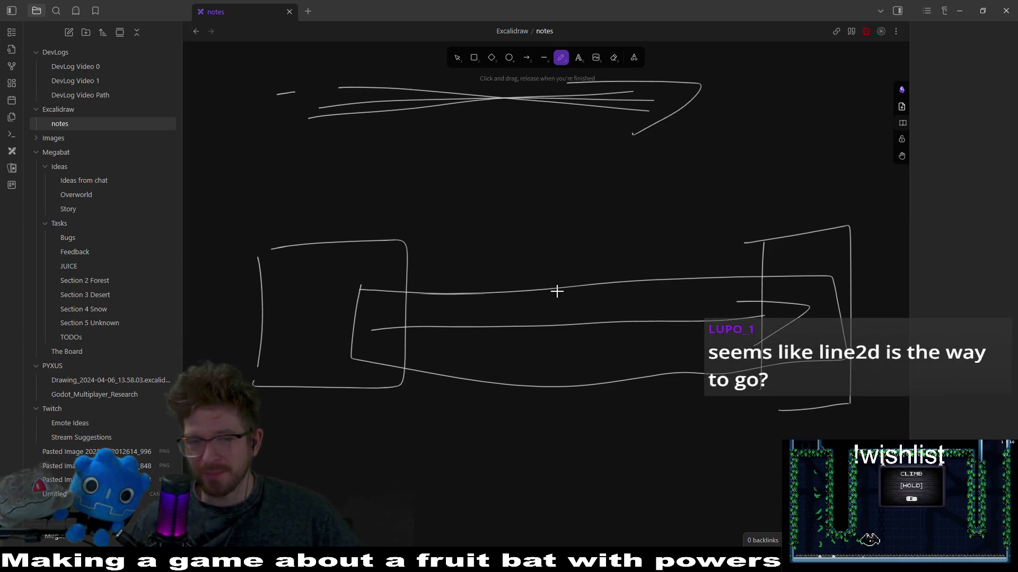
{"action": "scroll", "coordinate": [631, 214], "scroll_direction": "down", "scroll_amount": 5}
- Sketch a bracket, a small ticked box, a long line and a middle box, then undo the newest strokes
{"action": "mouse_move", "coordinate": [847, 210]}
{"action": "left_mouse_down"}
{"action": "mouse_move", "coordinate": [854, 336]}
{"action": "mouse_move", "coordinate": [790, 360]}
{"action": "left_mouse_up"}
{"action": "mouse_move", "coordinate": [212, 242]}
{"action": "left_mouse_down"}
{"action": "mouse_move", "coordinate": [284, 246]}
{"action": "mouse_move", "coordinate": [224, 317]}
{"action": "left_mouse_up"}
{"action": "left_click_drag", "start_coordinate": [231, 261], "coordinate": [231, 270]}
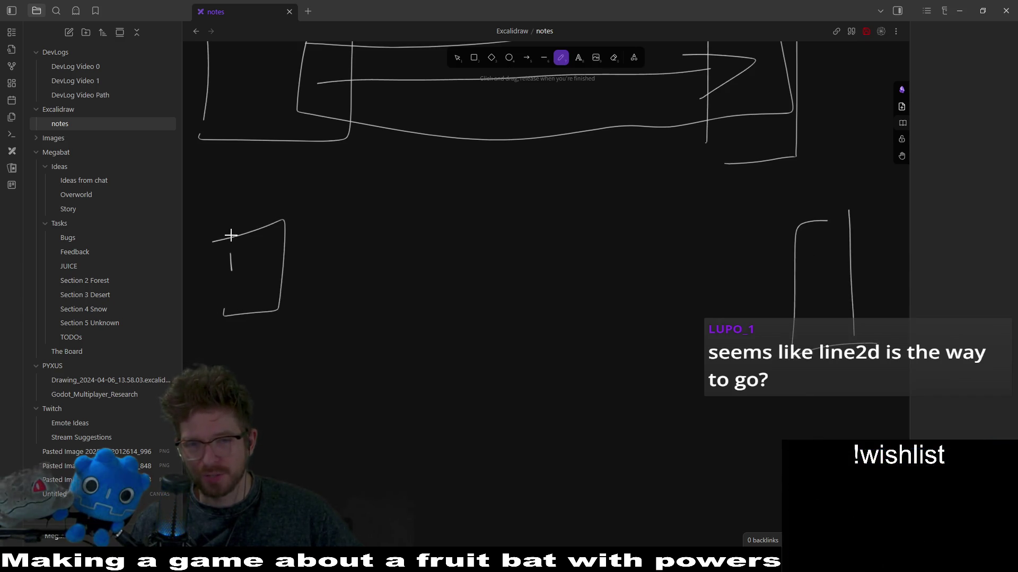
{"action": "left_click_drag", "start_coordinate": [295, 272], "coordinate": [766, 252]}
{"action": "mouse_move", "coordinate": [435, 210]}
{"action": "left_mouse_down"}
{"action": "mouse_move", "coordinate": [538, 220]}
{"action": "mouse_move", "coordinate": [427, 211]}
{"action": "left_mouse_up"}
{"action": "key", "text": "ctrl+z"}
{"action": "key", "text": "ctrl+z"}
{"action": "key", "text": "ctrl+z"}
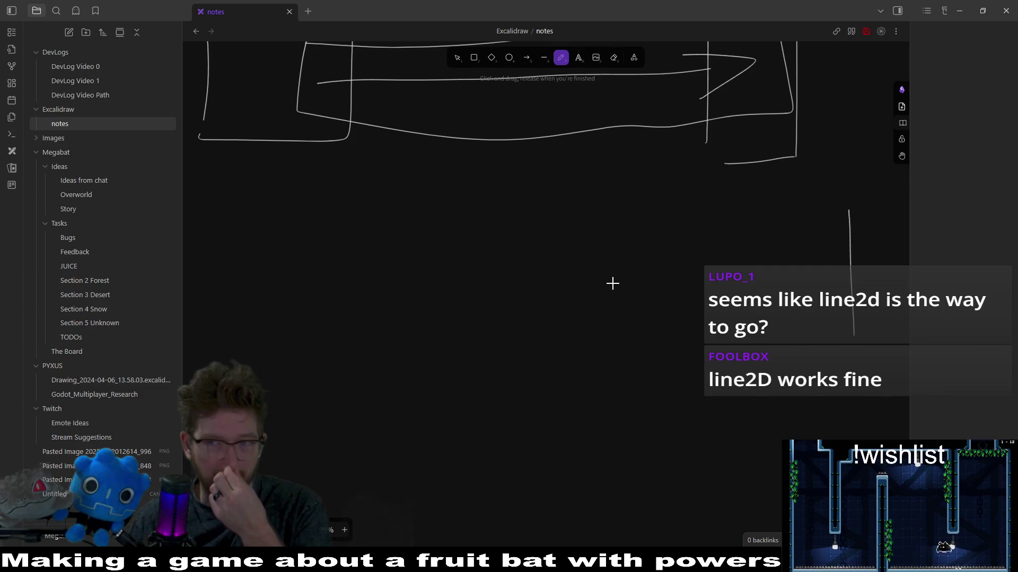
- Pan the canvas back to the earlier box sketch and switch over to Aseprite
{"action": "left_click_drag", "start_coordinate": [568, 255], "coordinate": [575, 370]}
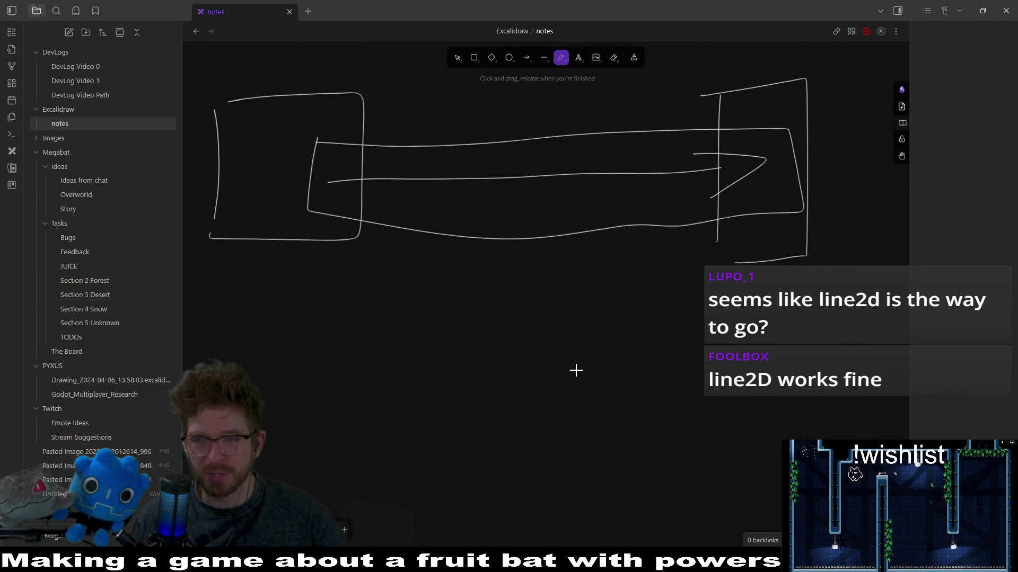
{"action": "scroll", "coordinate": [602, 325], "scroll_direction": "up", "scroll_amount": 4}
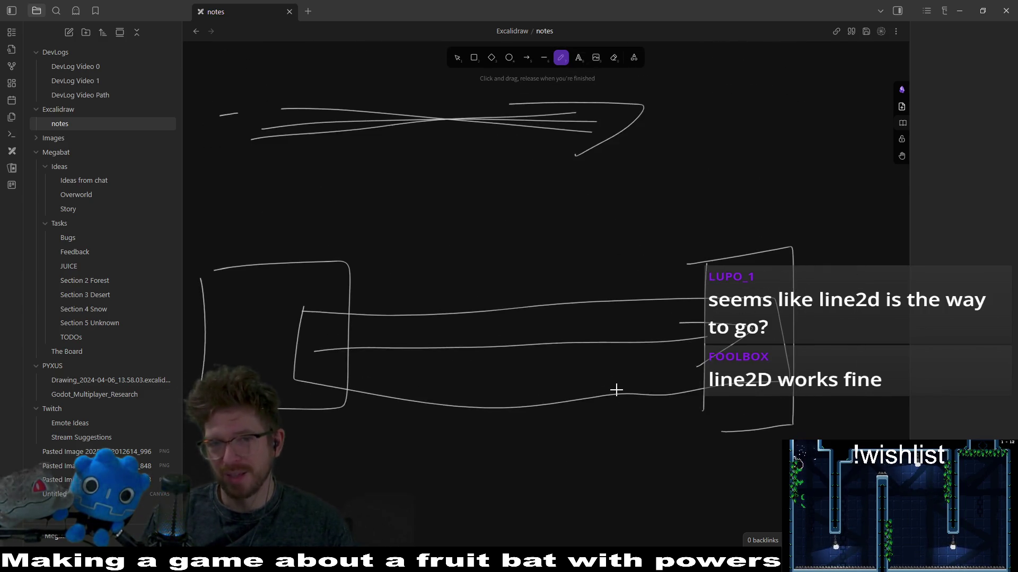
{"action": "scroll", "coordinate": [618, 309], "scroll_direction": "up", "scroll_amount": 6}
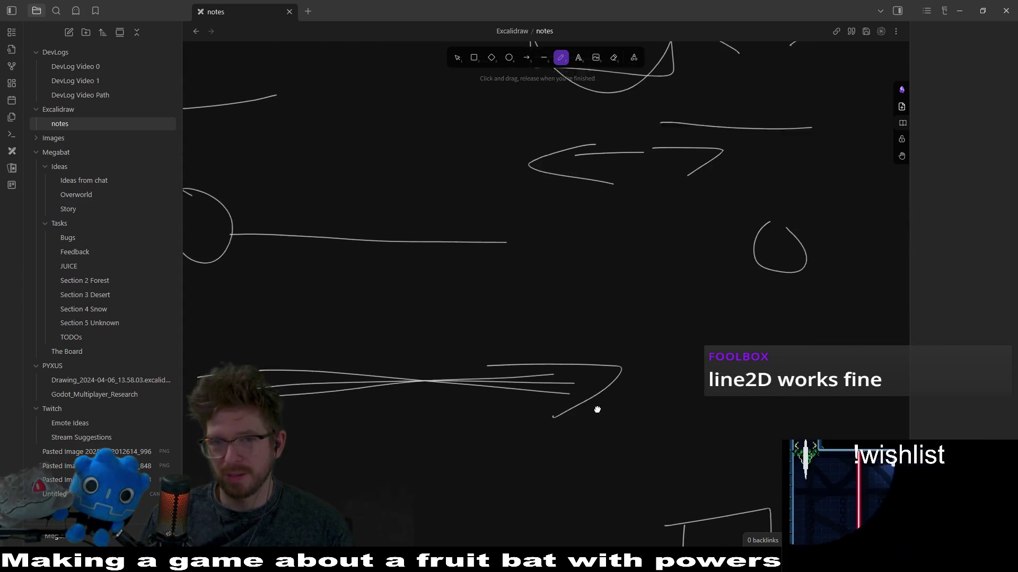
{"action": "scroll", "coordinate": [610, 239], "scroll_direction": "down", "scroll_amount": 4}
{"action": "scroll", "coordinate": [636, 305], "scroll_direction": "down", "scroll_amount": 3}
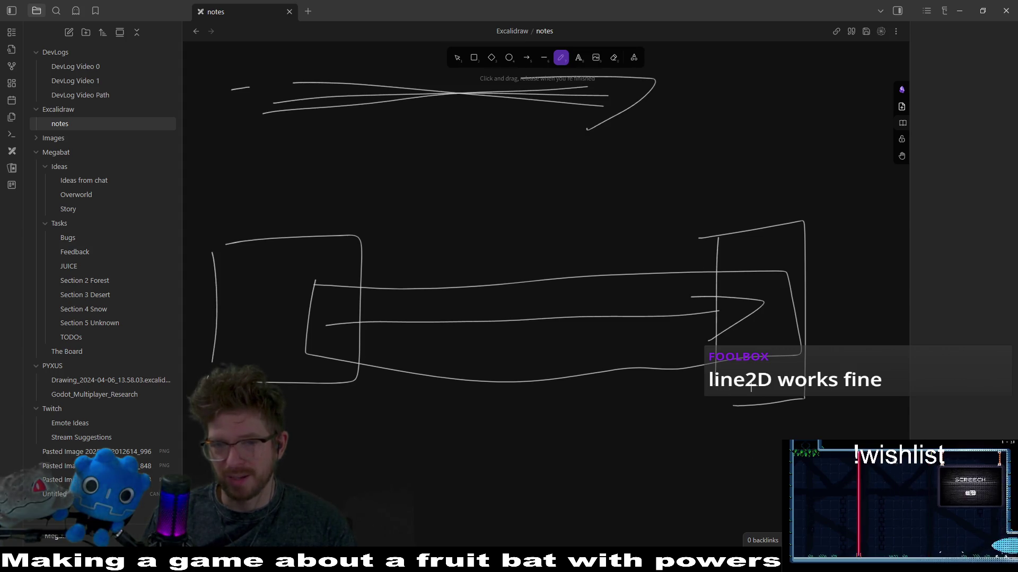
{"action": "scroll", "coordinate": [662, 258], "scroll_direction": "down", "scroll_amount": 2}
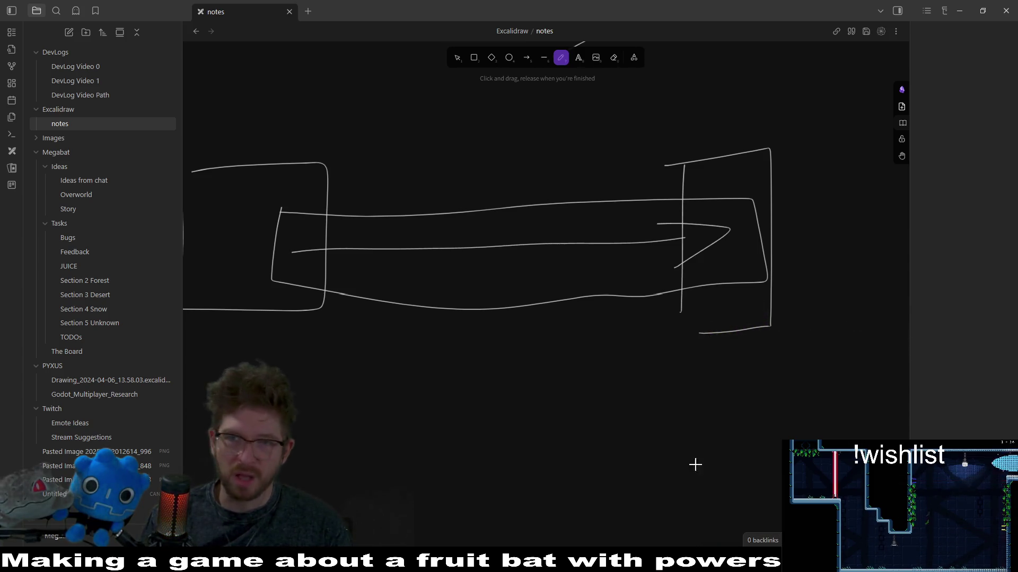
{"action": "key", "text": "alt+Tab"}
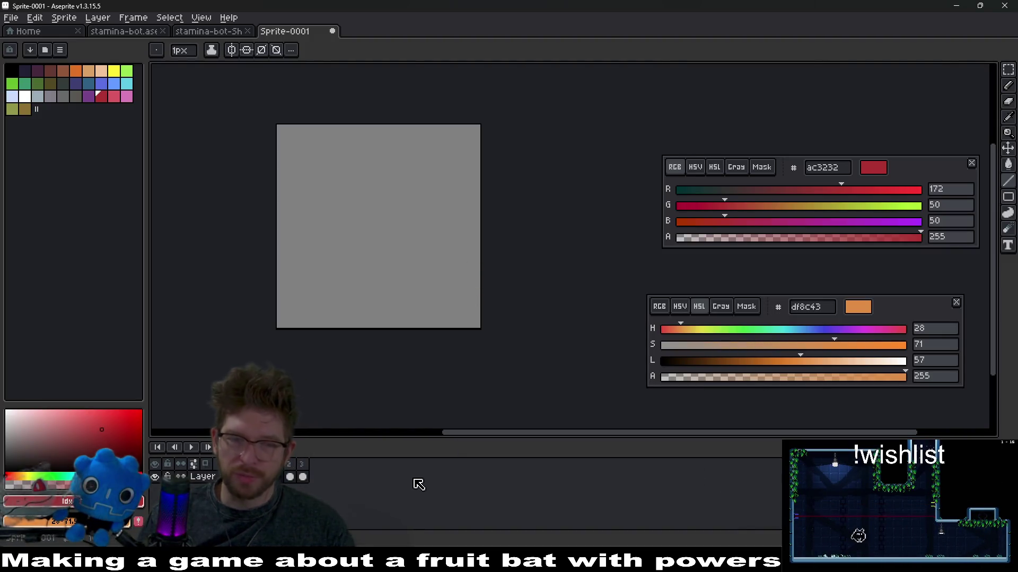
{"action": "left_click", "coordinate": [284, 466]}
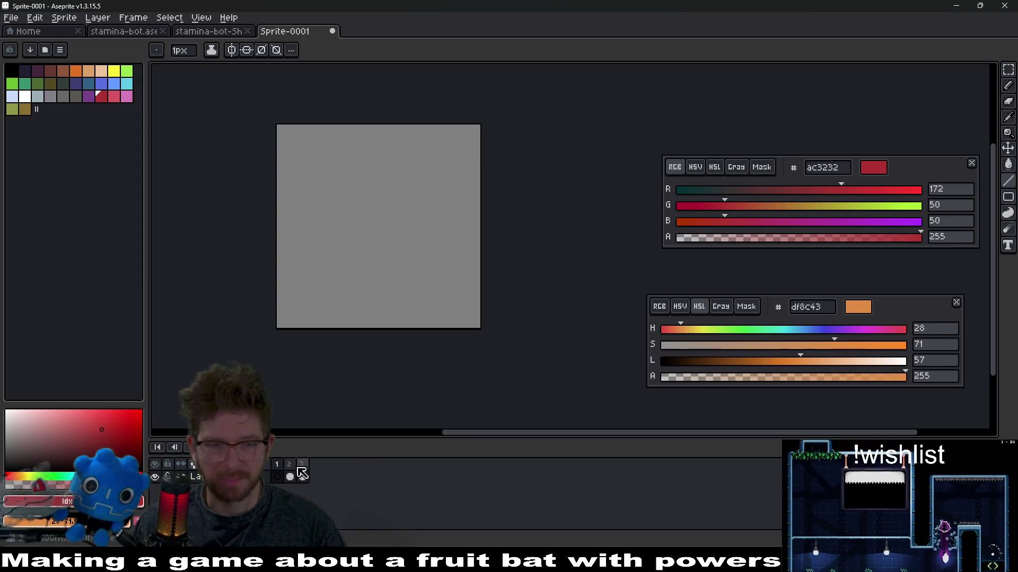
{"action": "left_click", "coordinate": [281, 466]}
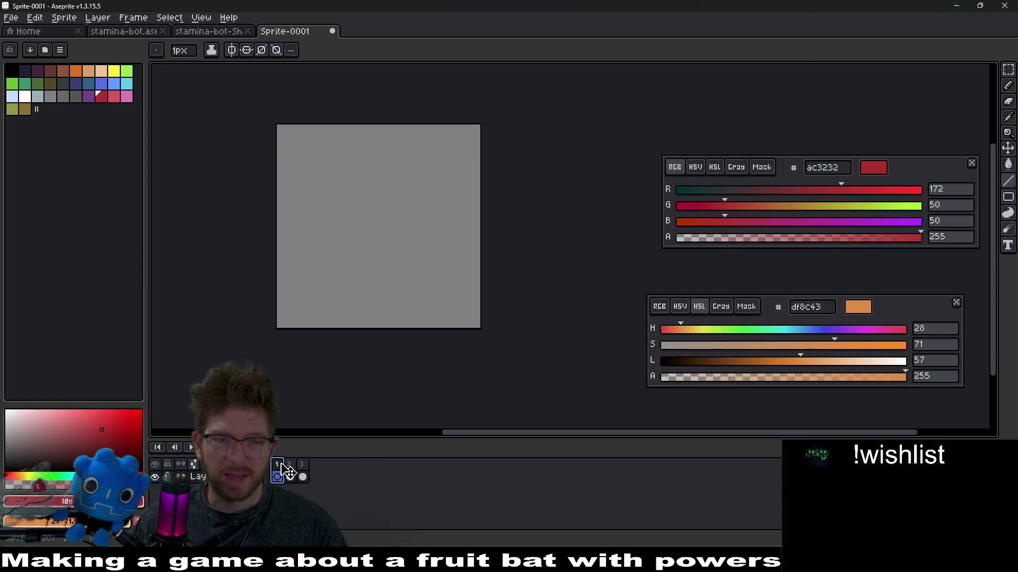
{"action": "left_click", "coordinate": [303, 467]}
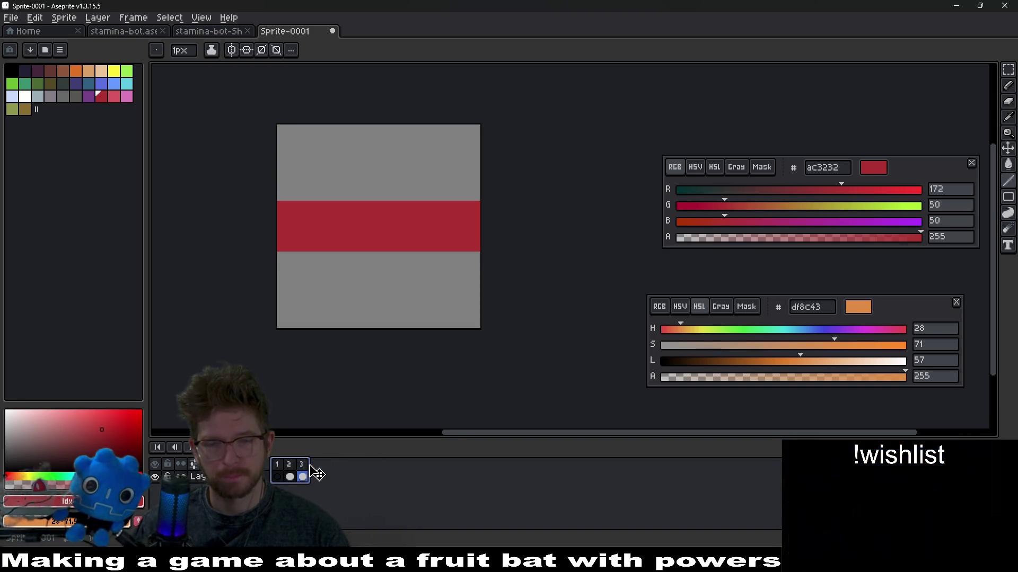
{"action": "left_click", "coordinate": [280, 471]}
{"action": "left_click", "coordinate": [291, 473]}
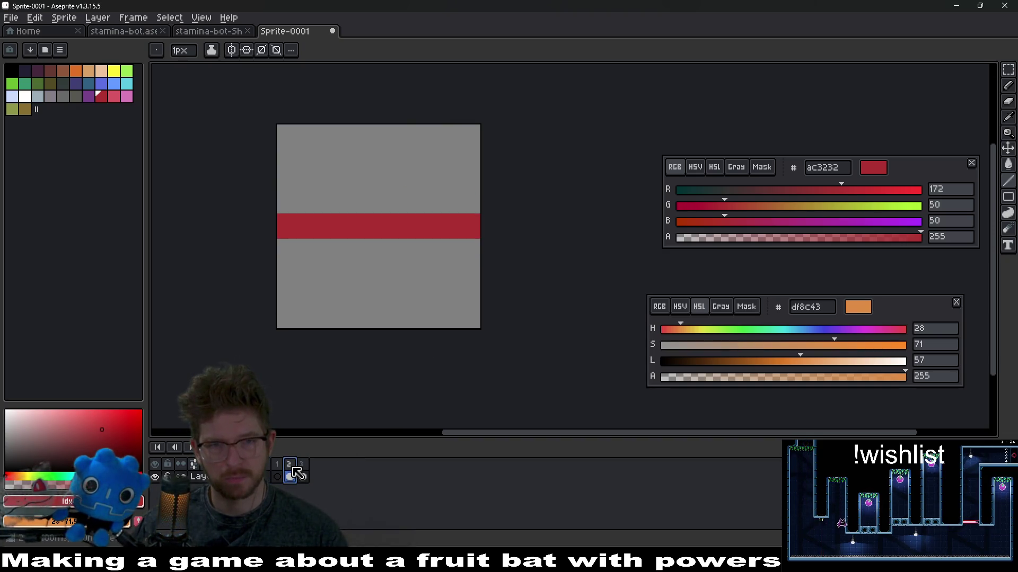
{"action": "scroll", "coordinate": [457, 213], "scroll_direction": "up", "scroll_amount": 1}
{"action": "left_click", "coordinate": [276, 473]}
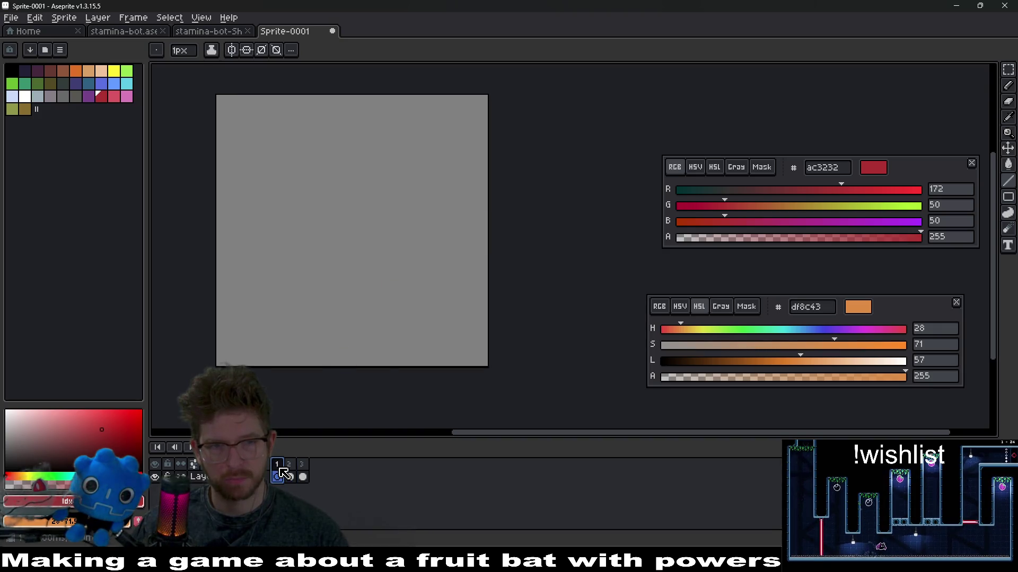
{"action": "scroll", "coordinate": [391, 309], "scroll_direction": "left", "scroll_amount": 2}
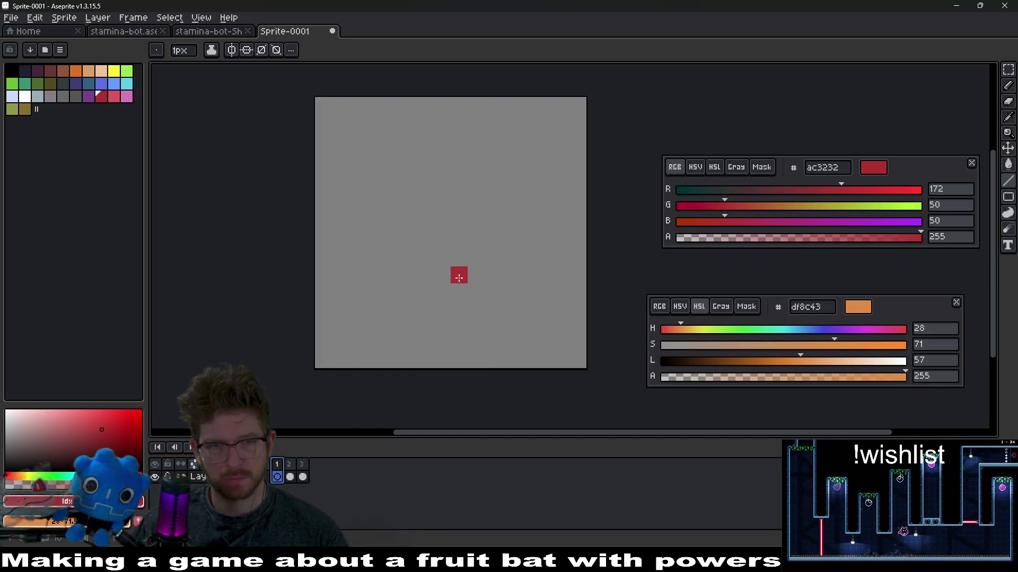
{"action": "key", "text": "ctrl+alt+c"}
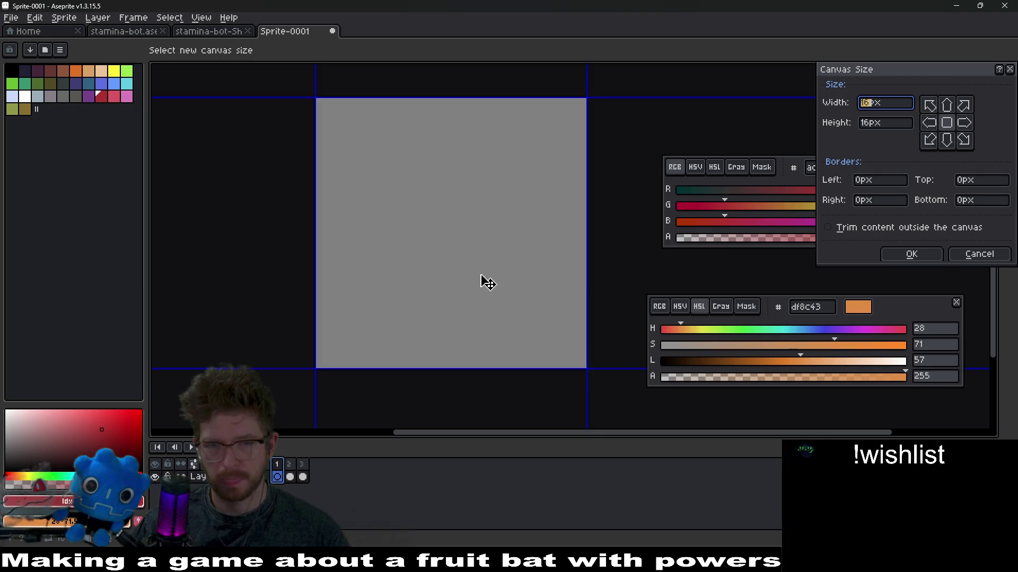
- Cancel the Canvas Size dialog without changes and switch to the Godot editor
{"action": "key", "text": "Escape"}
{"action": "key", "text": "alt+Tab"}
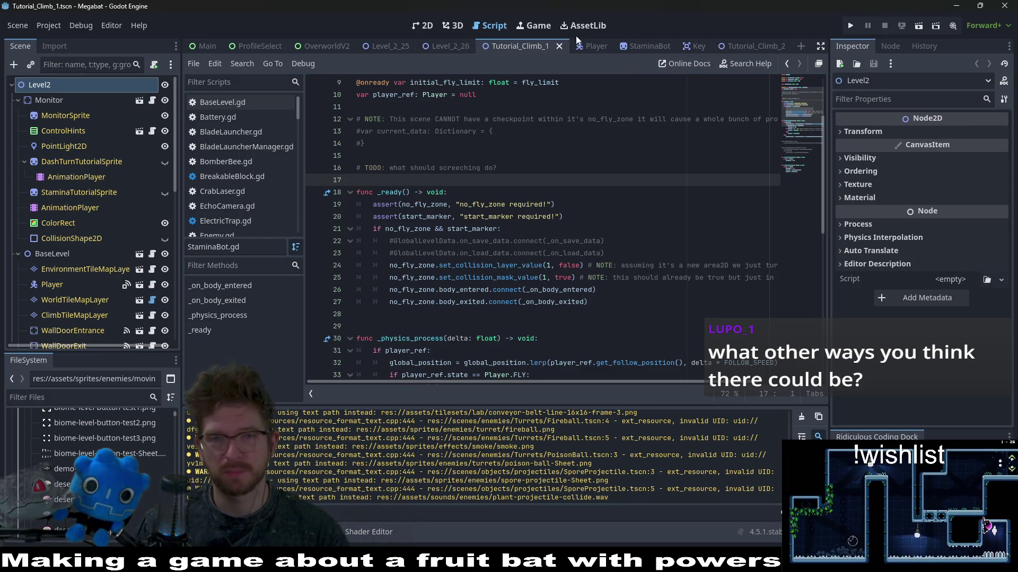
- From the StaminaBot scene tab, add a new empty scene and choose Other Node for its root
{"action": "left_click", "coordinate": [644, 47]}
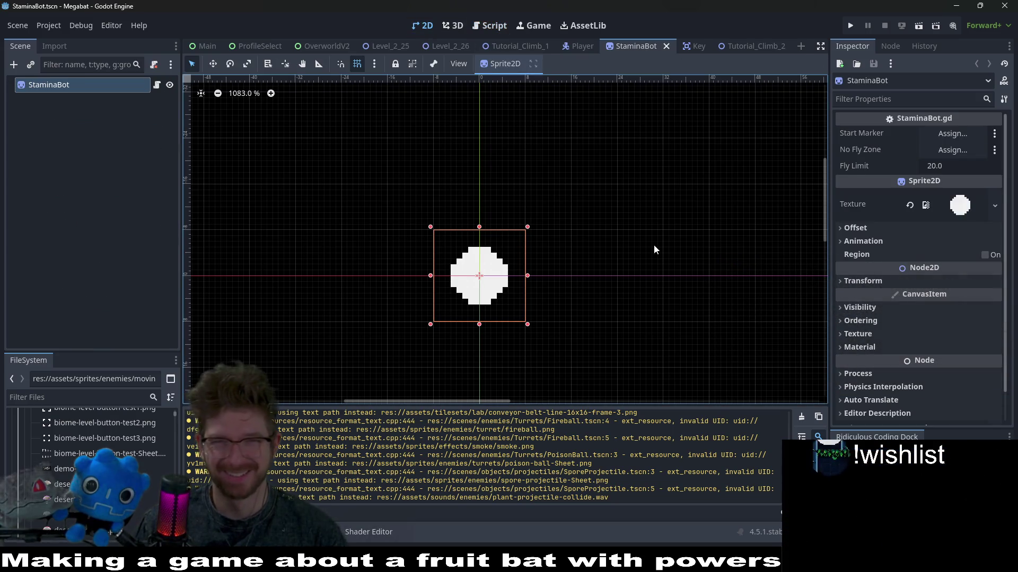
{"action": "left_click", "coordinate": [799, 48]}
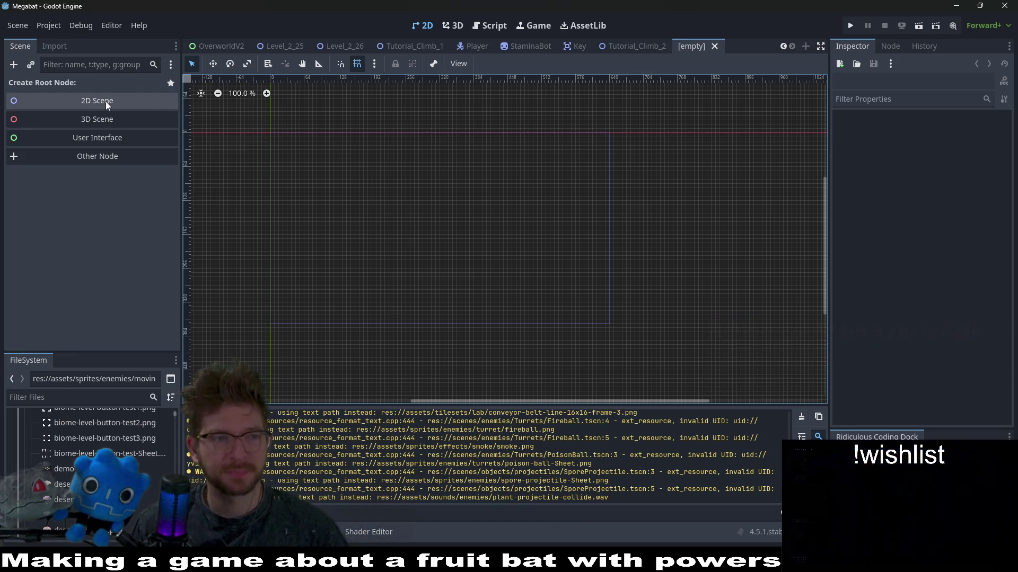
{"action": "left_click", "coordinate": [106, 160]}
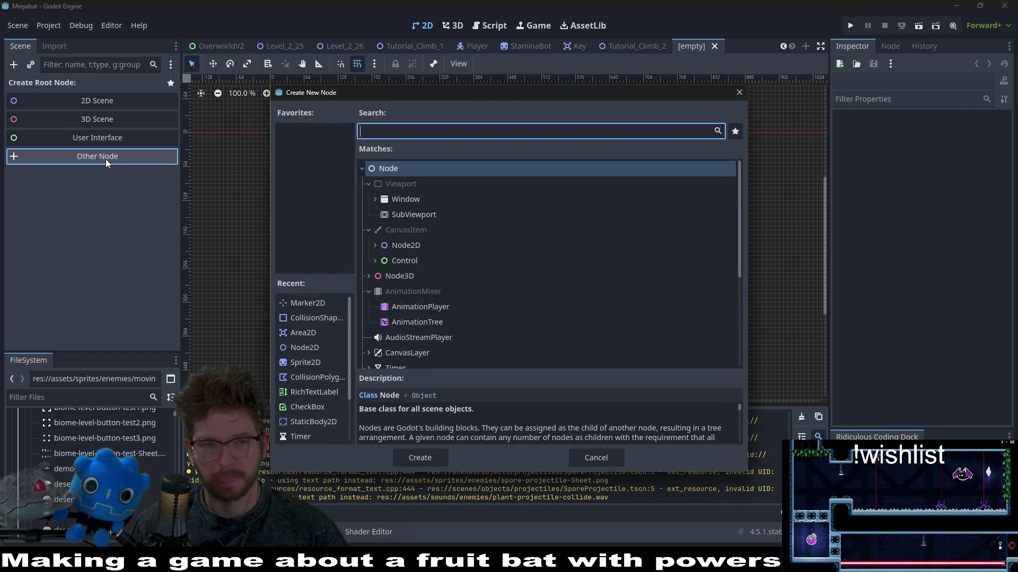
- Create a Line2D root node, rename it InstantLaserLine2D, and expand its Points list
{"action": "type", "text": "line"}
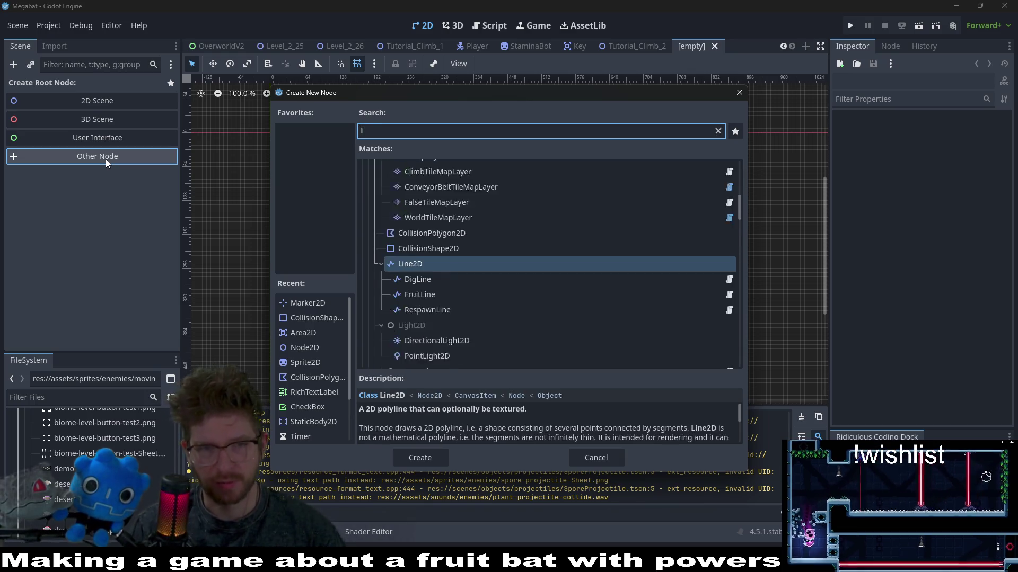
{"action": "key", "text": "Return"}
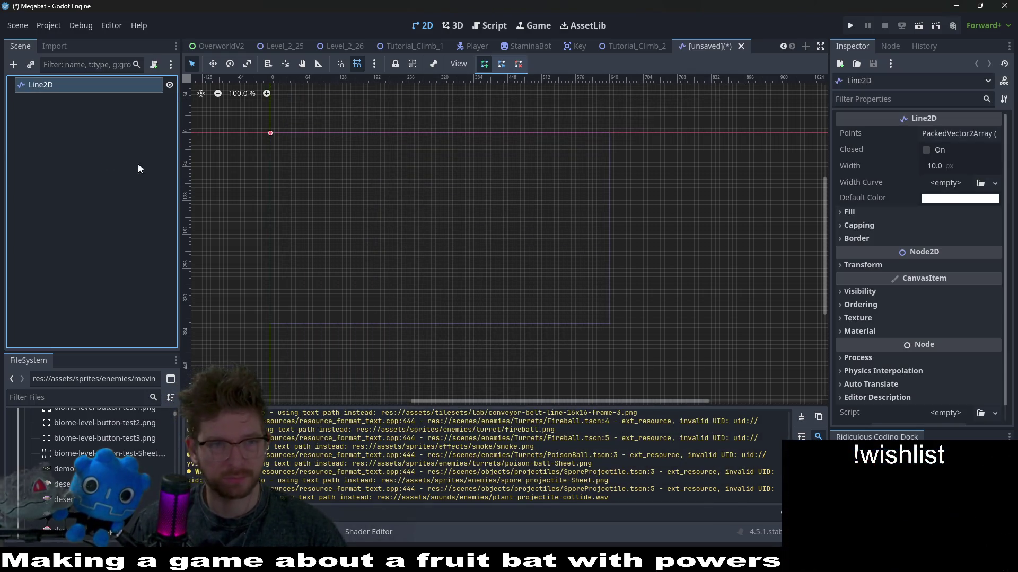
{"action": "scroll", "coordinate": [276, 118], "scroll_direction": "up", "scroll_amount": 10}
{"action": "scroll", "coordinate": [276, 123], "scroll_direction": "up", "scroll_amount": 8}
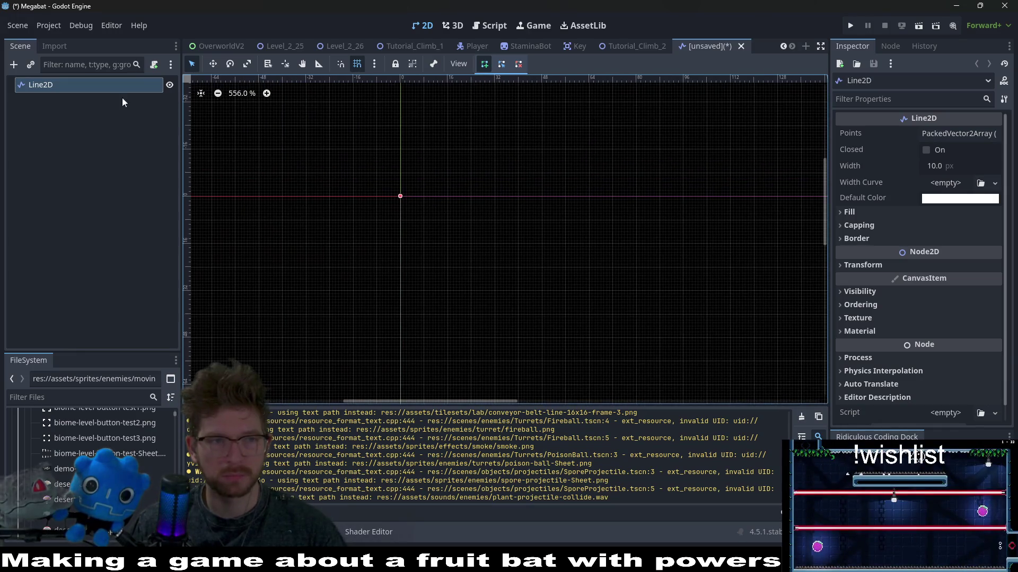
{"action": "double_click", "coordinate": [74, 86]}
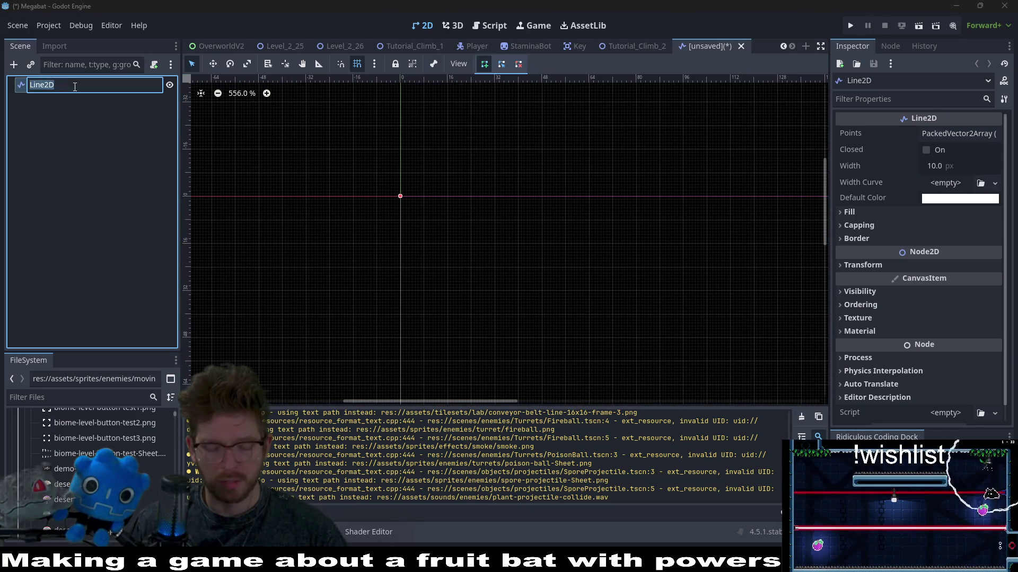
{"action": "type", "text": "l"}
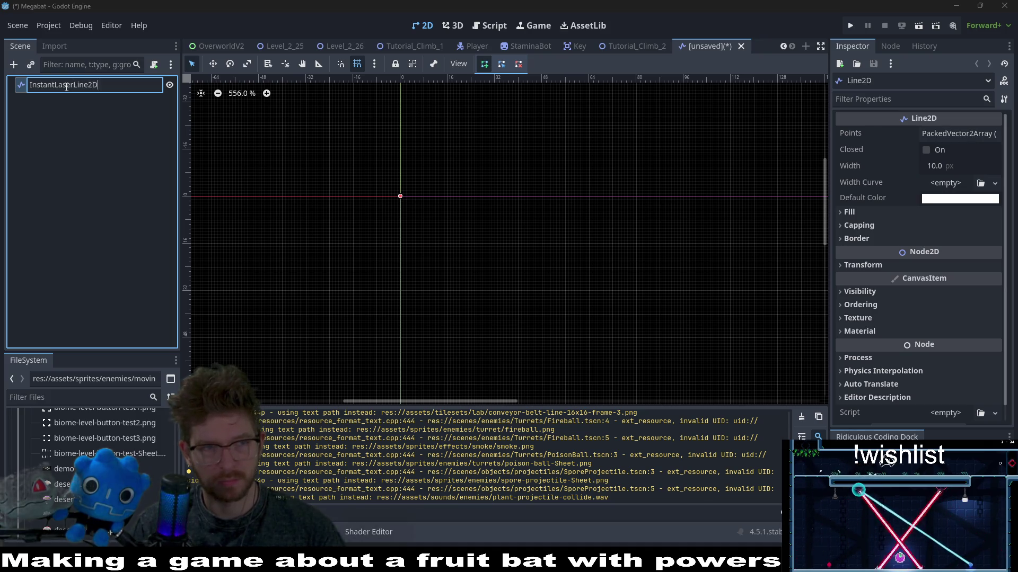
{"action": "key", "text": "Return"}
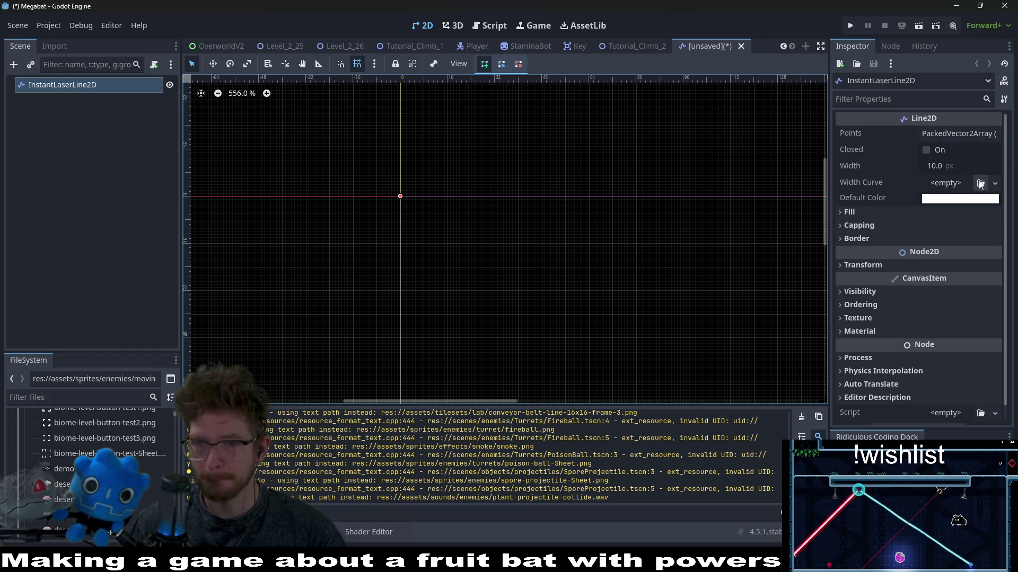
{"action": "left_click", "coordinate": [962, 130]}
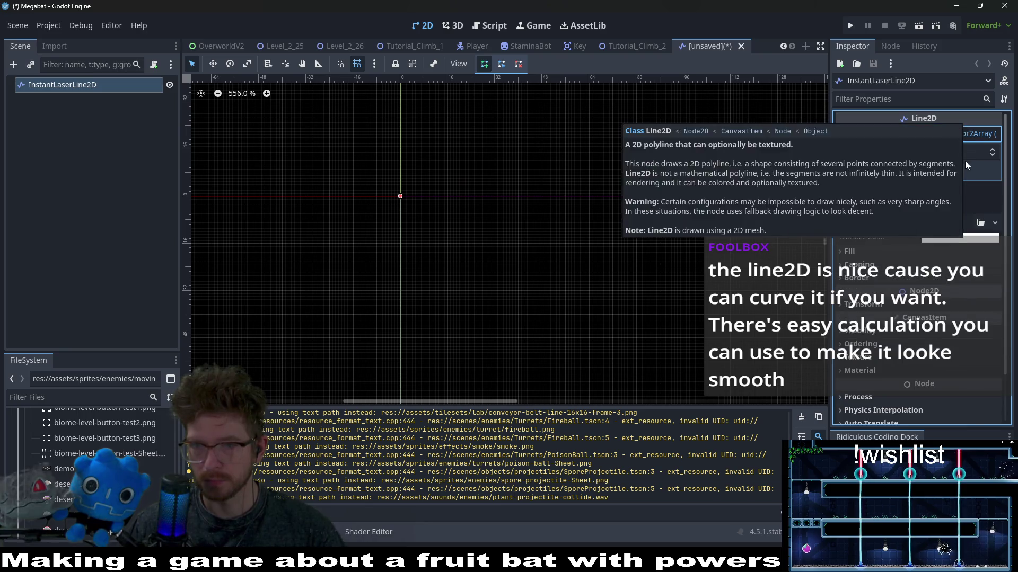
- Add points to InstantLaserLine2D's Points array and remove the stray third point
{"action": "left_click", "coordinate": [994, 150]}
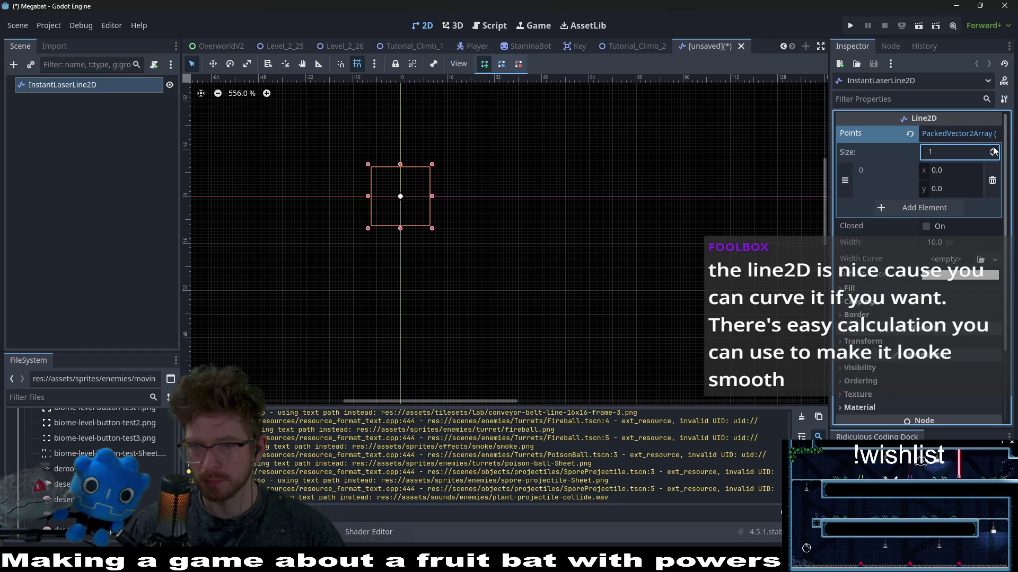
{"action": "left_click", "coordinate": [992, 151]}
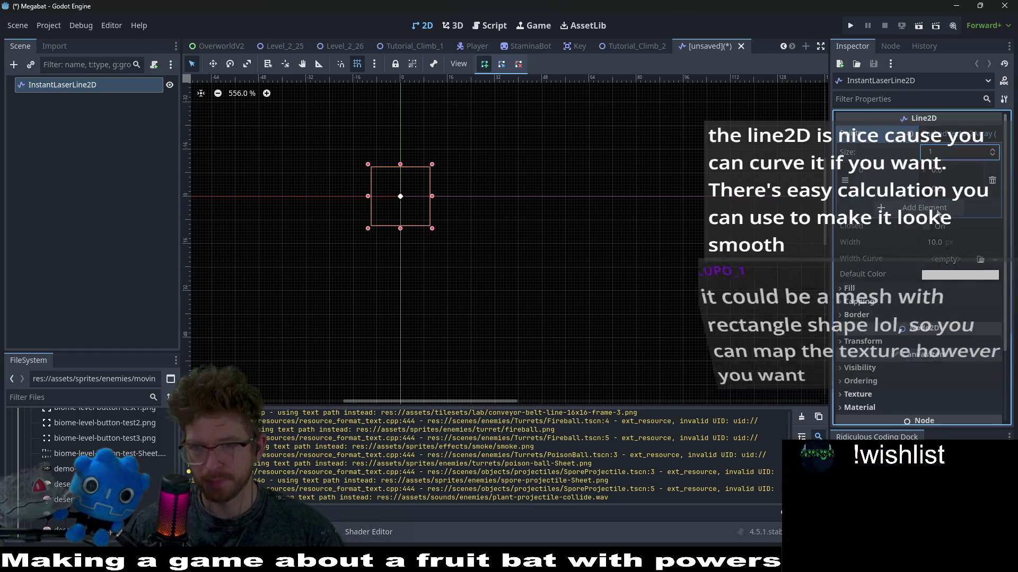
{"action": "left_click_drag", "start_coordinate": [402, 198], "coordinate": [395, 274]}
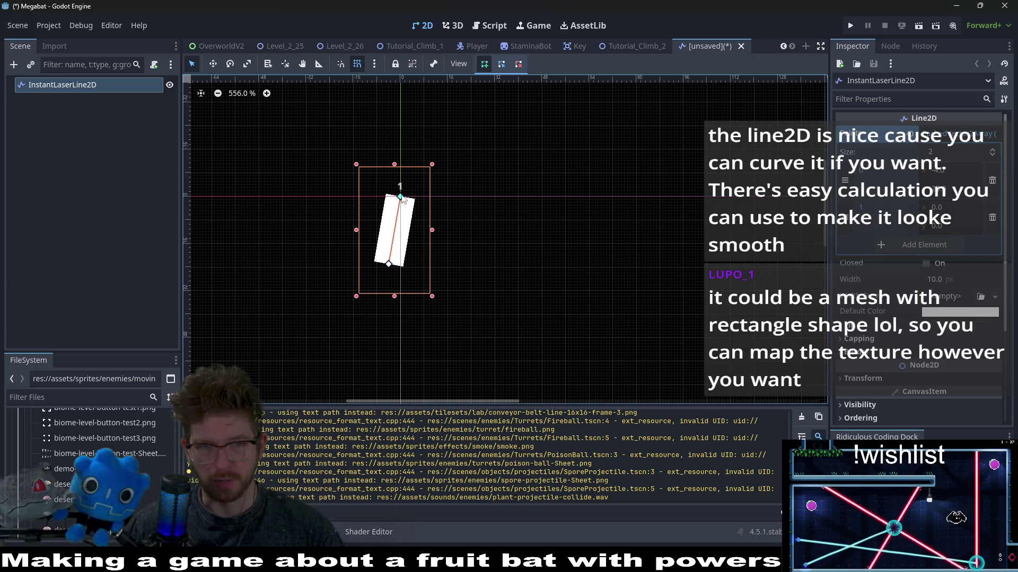
{"action": "left_click", "coordinate": [397, 202], "text": "ctrl"}
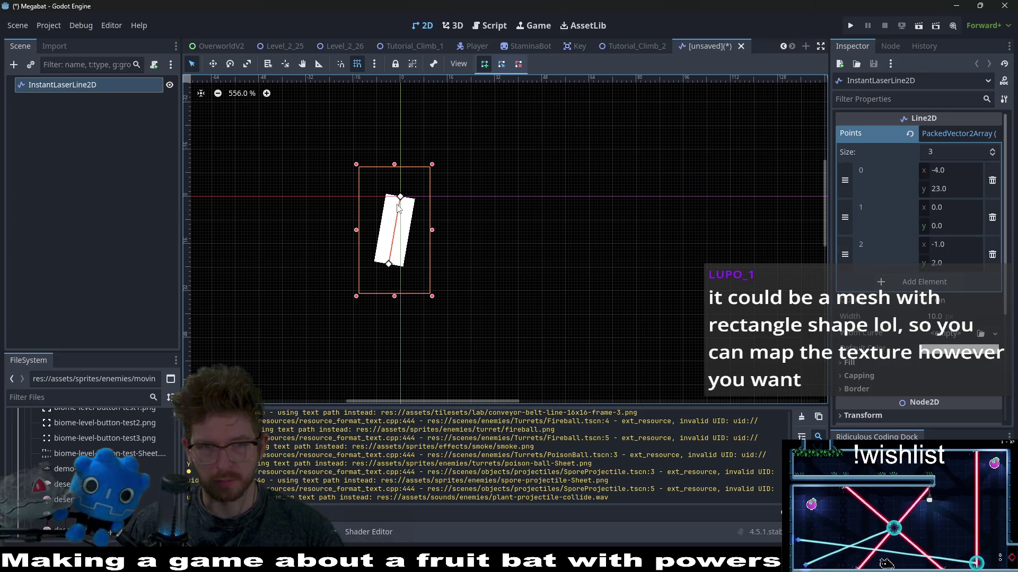
{"action": "right_click", "coordinate": [398, 203]}
- Place the line's points at (40, 0) and (0, 0), then switch to Aseprite
{"action": "left_click_drag", "start_coordinate": [400, 197], "coordinate": [519, 201]}
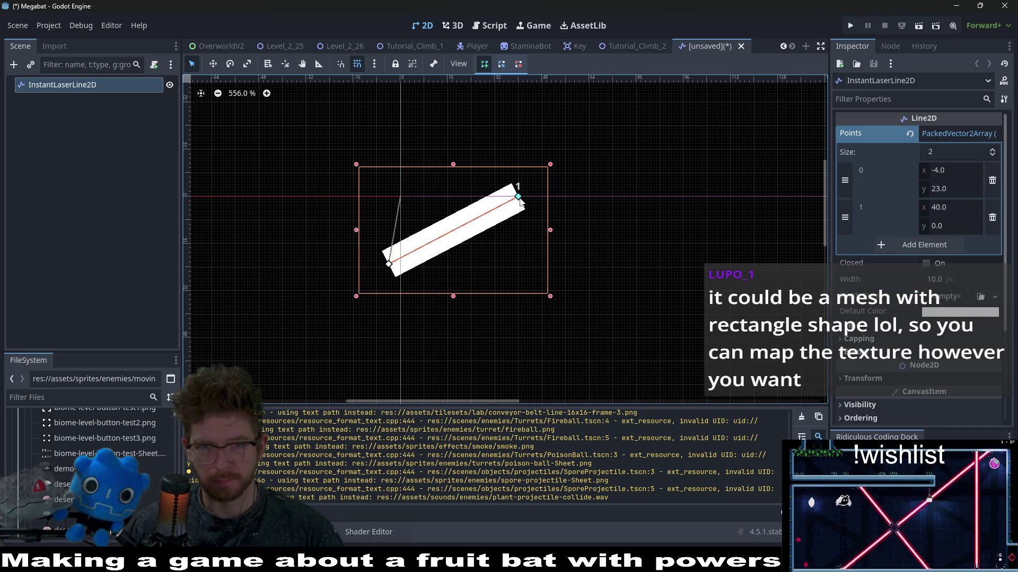
{"action": "left_click_drag", "start_coordinate": [391, 268], "coordinate": [401, 201]}
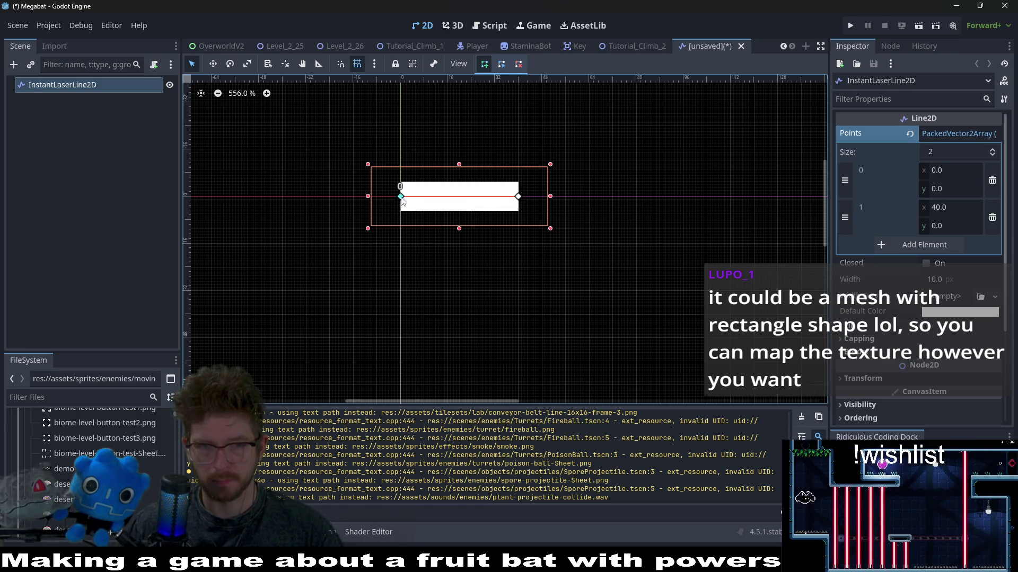
{"action": "scroll", "coordinate": [475, 195], "scroll_direction": "up", "scroll_amount": 3}
{"action": "scroll", "coordinate": [614, 211], "scroll_direction": "right", "scroll_amount": 2}
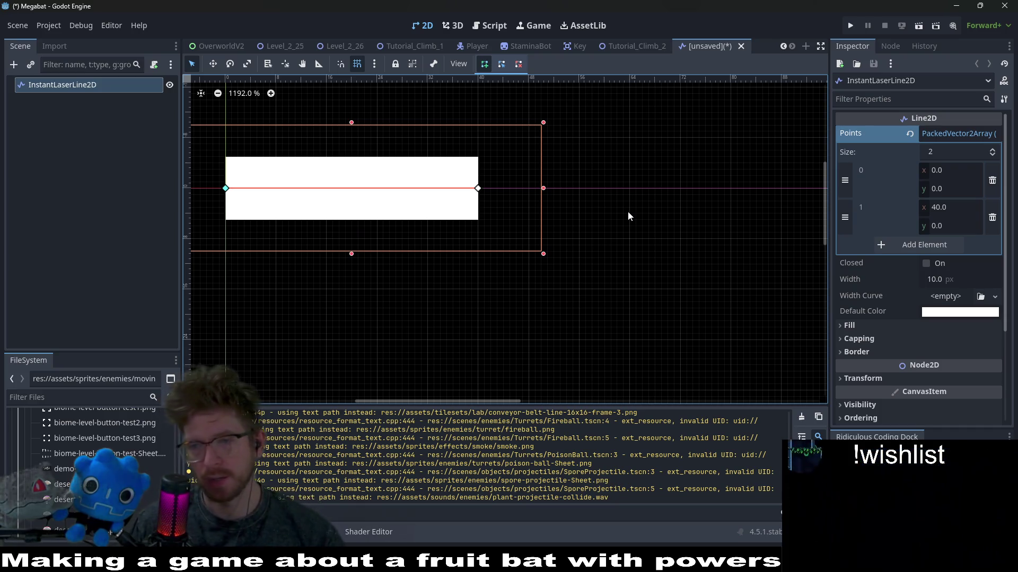
{"action": "scroll", "coordinate": [618, 186], "scroll_direction": "left", "scroll_amount": 3}
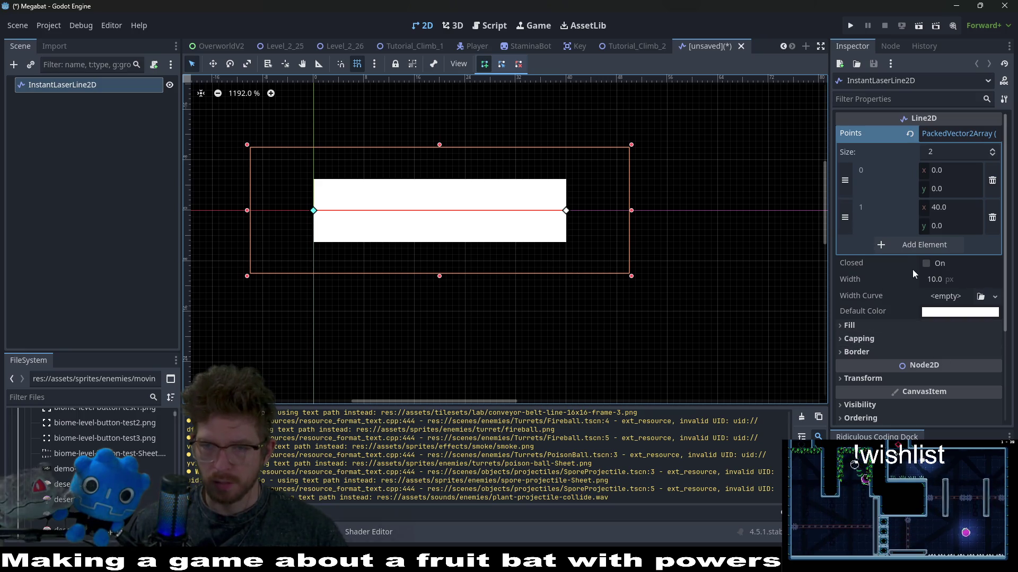
{"action": "scroll", "coordinate": [874, 280], "scroll_direction": "down", "scroll_amount": 3}
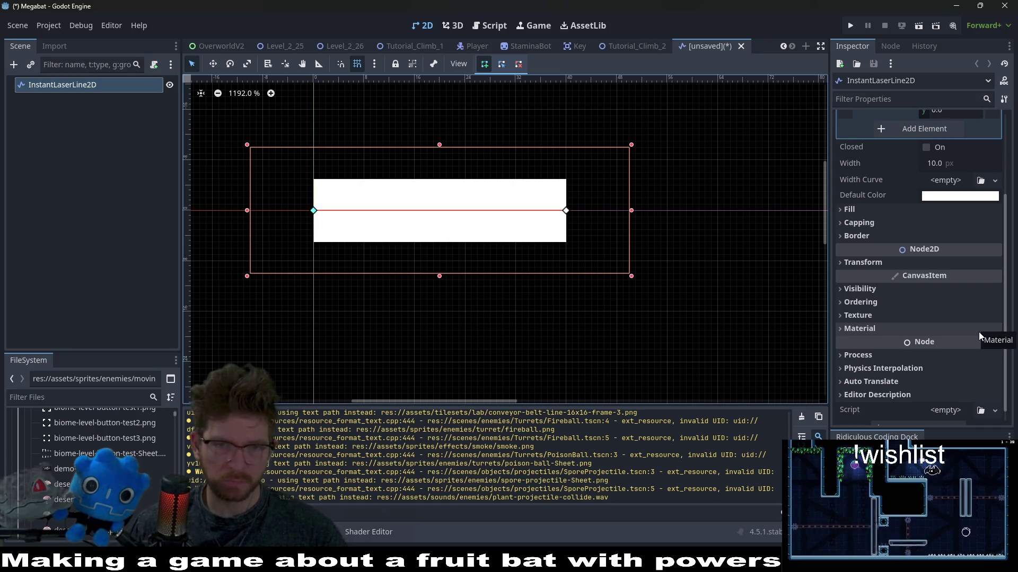
{"action": "key", "text": "alt+Tab"}
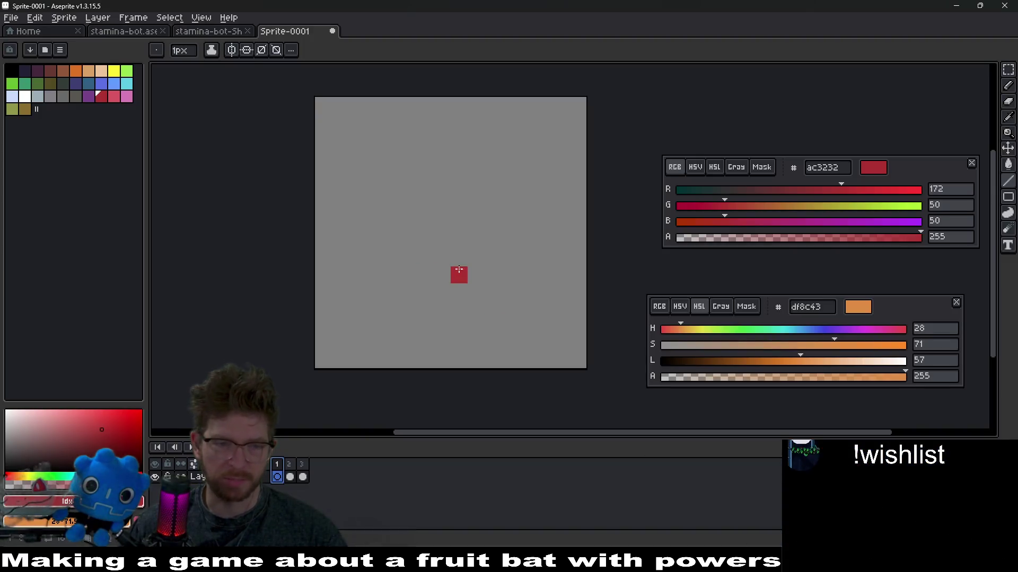
- Resize the sprite canvas to 4×4 px and preview the three-frame animation
{"action": "left_click", "coordinate": [304, 468]}
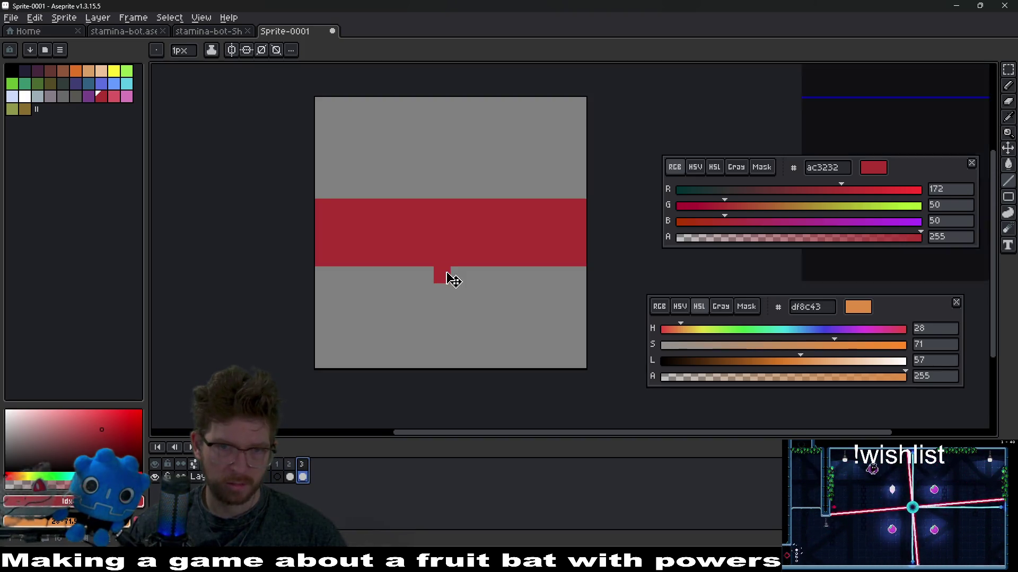
{"action": "key", "text": "ctrl+alt+c"}
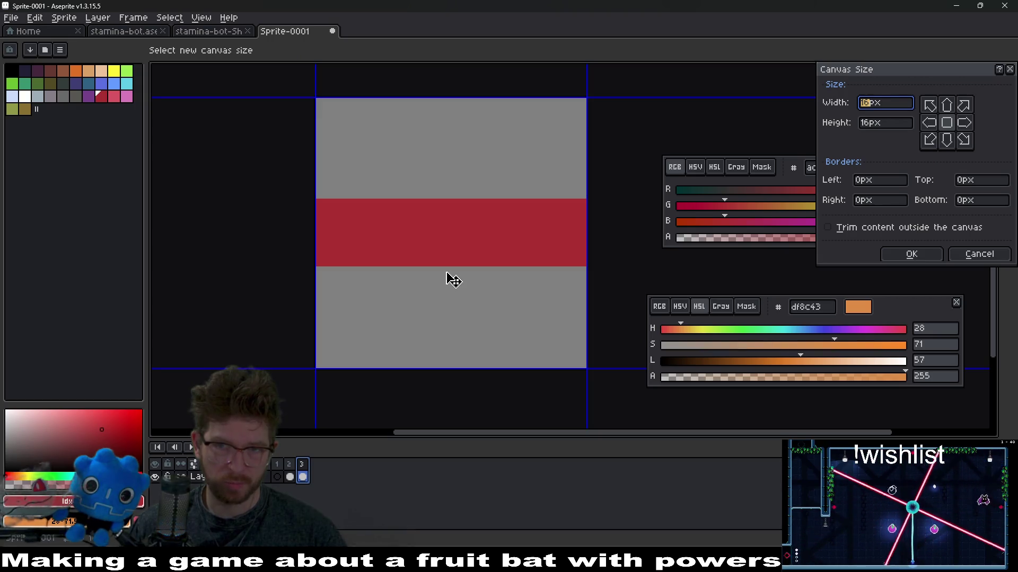
{"action": "left_click", "coordinate": [892, 128]}
{"action": "key", "text": "BackSpace"}
{"action": "key", "text": "BackSpace"}
{"action": "type", "text": "4"}
{"action": "left_click", "coordinate": [920, 254]}
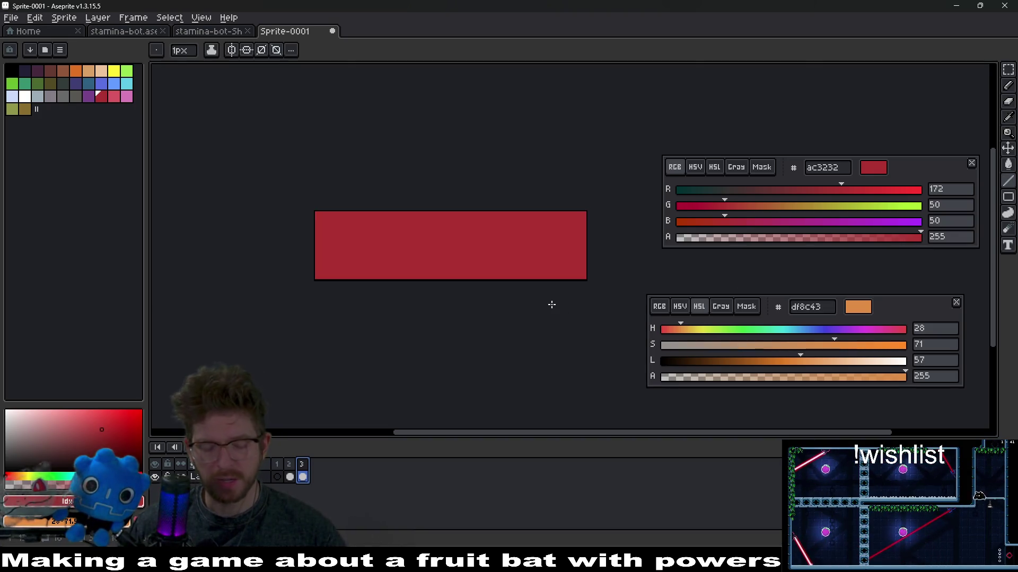
{"action": "key", "text": "ctrl+alt+c"}
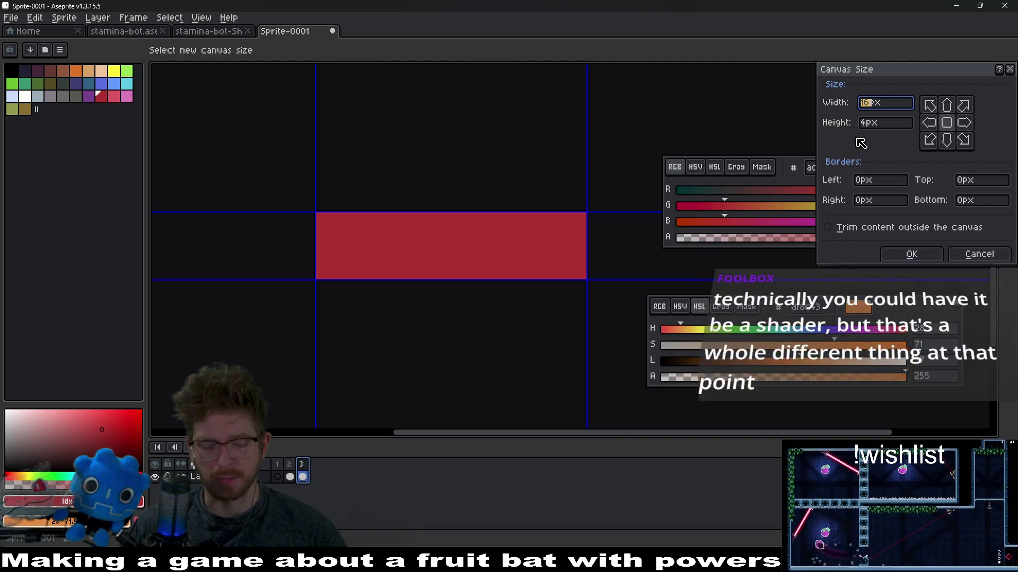
{"action": "type", "text": "4"}
{"action": "left_click", "coordinate": [895, 256]}
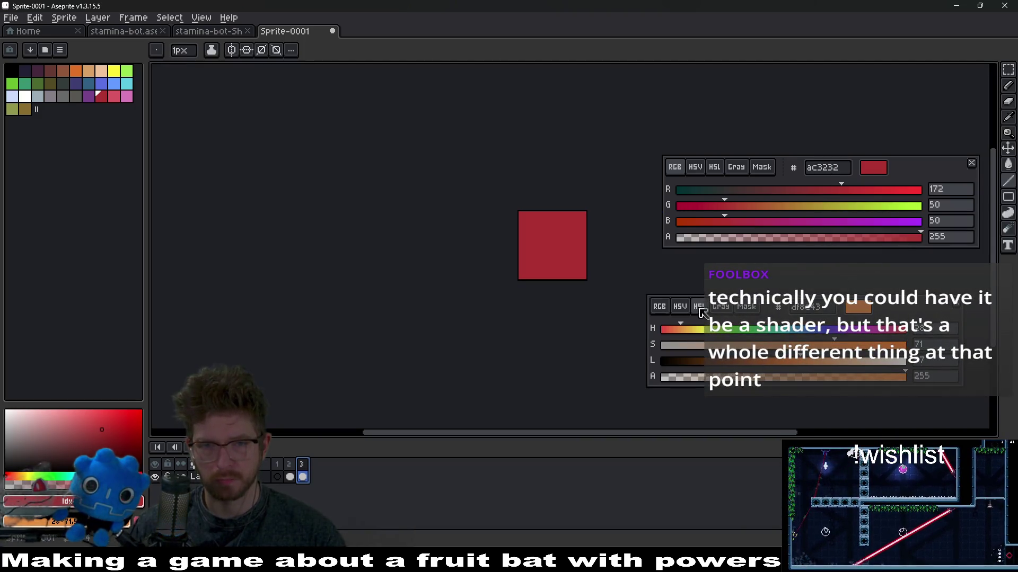
{"action": "left_click", "coordinate": [186, 454]}
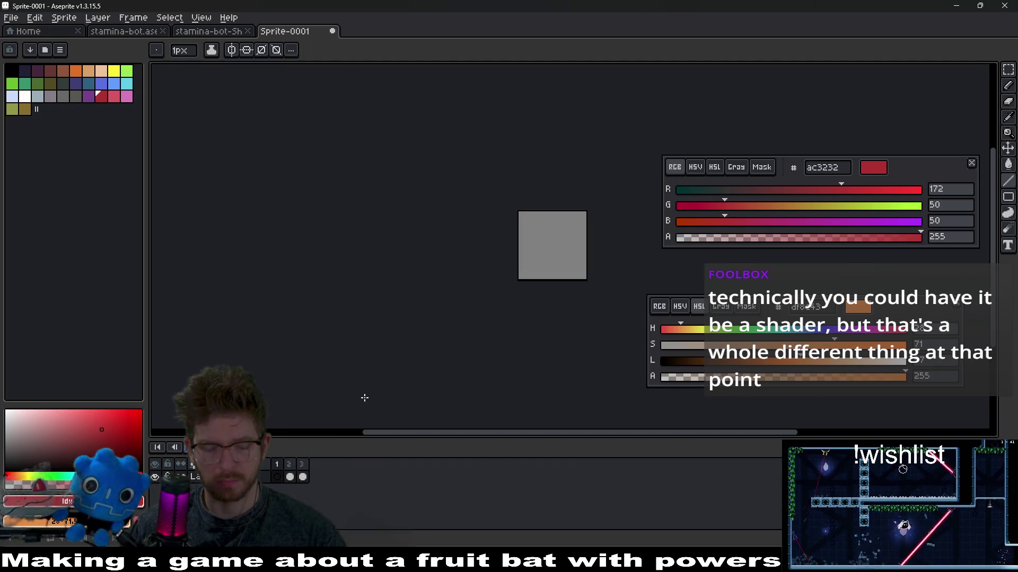
- Open the sprite sheet and file export dialogs, then cancel both without exporting
{"action": "key", "text": "ctrl+e"}
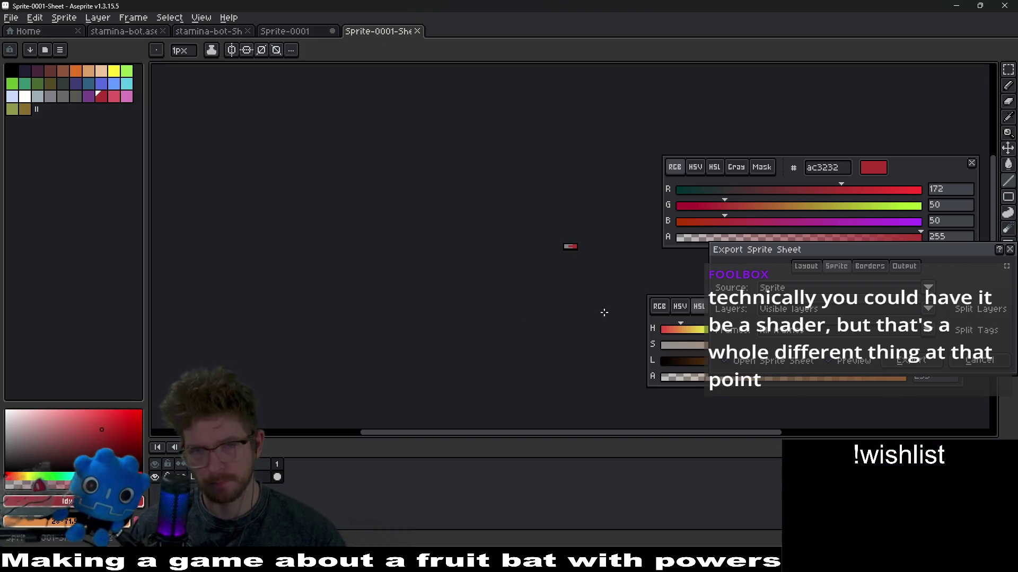
{"action": "key", "text": "Escape"}
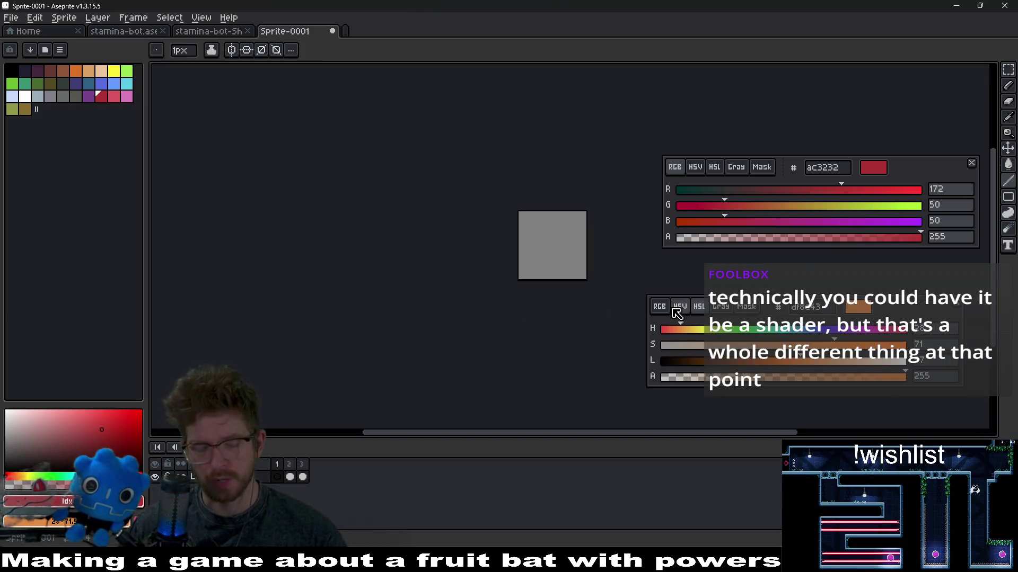
{"action": "key", "text": "ctrl+shift+e"}
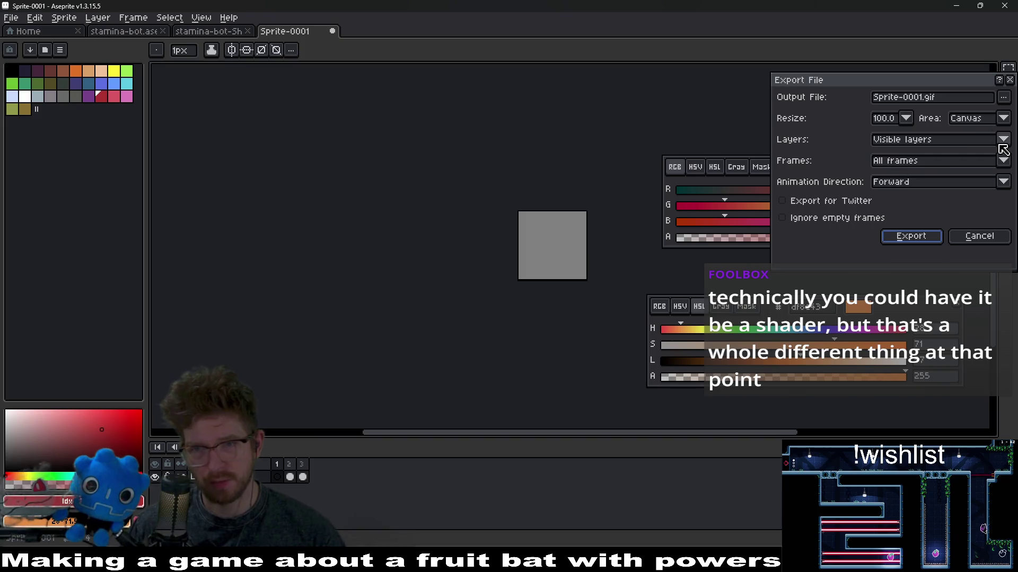
{"action": "left_click", "coordinate": [971, 98]}
{"action": "key", "text": "BackSpace"}
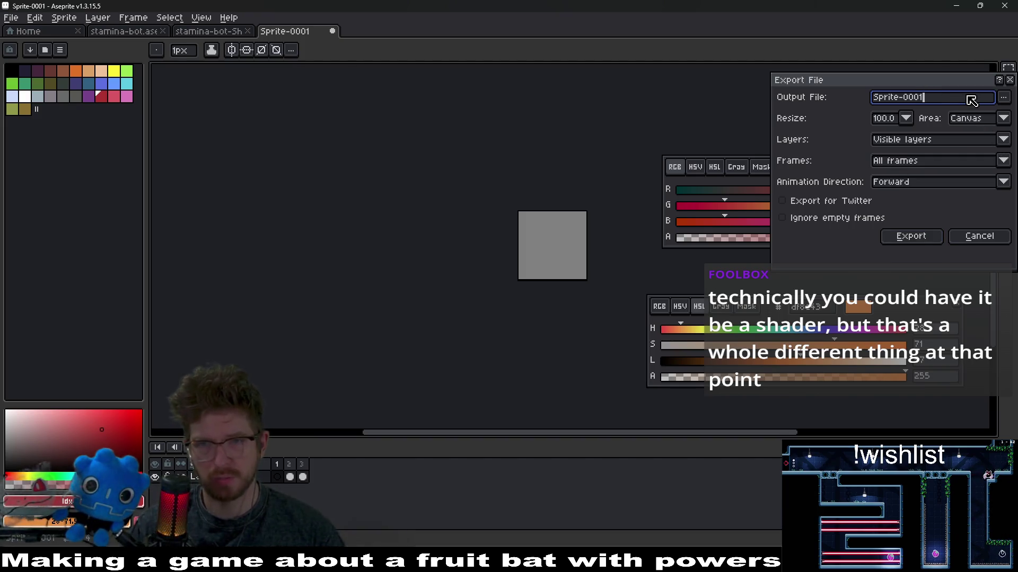
{"action": "key", "text": "Escape"}
{"action": "left_click", "coordinate": [5, 6]}
{"action": "key", "text": "Escape"}
- Save the sprite as instant-laser.aseprite
{"action": "left_click", "coordinate": [11, 18]}
{"action": "left_click", "coordinate": [50, 89]}
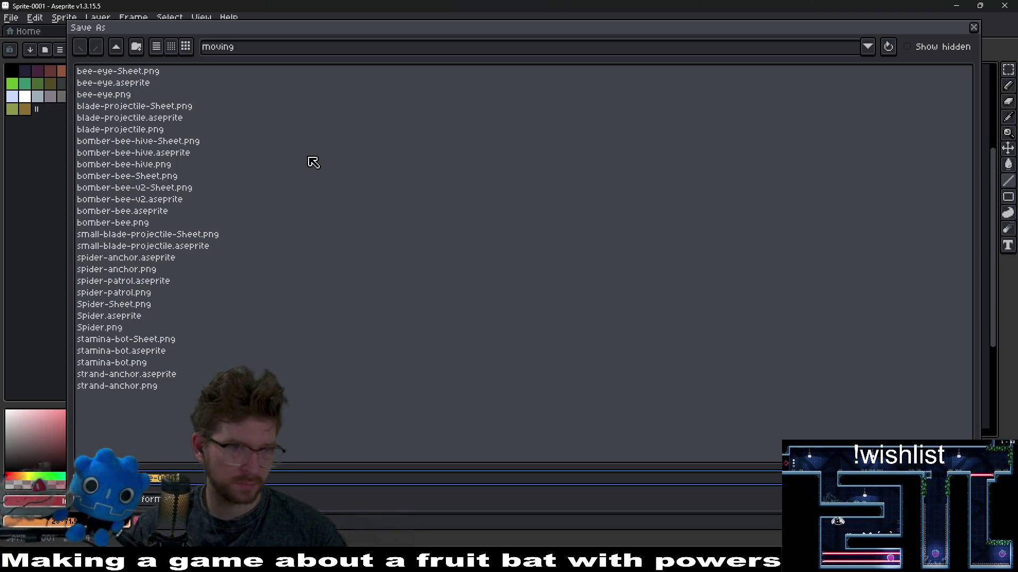
{"action": "type", "text": "s"}
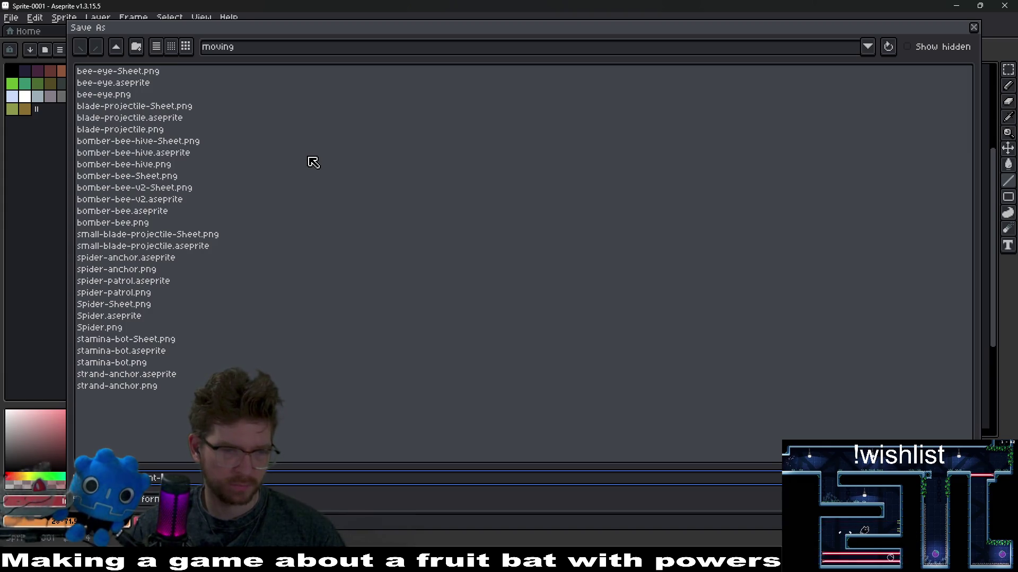
{"action": "key", "text": "Return"}
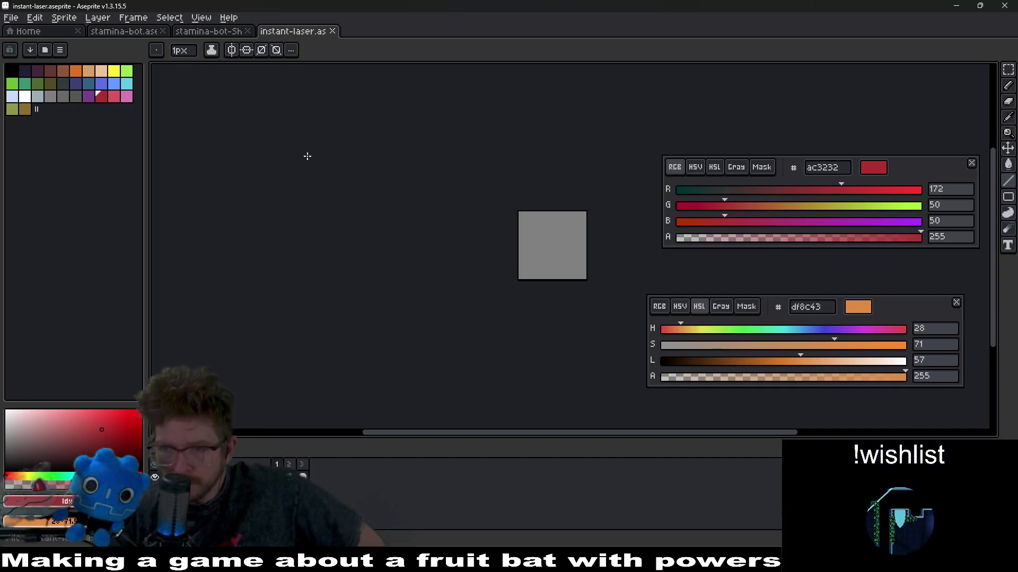
- Paint a red block on the grey frame and save the change
{"action": "left_click", "coordinate": [574, 249]}
{"action": "scroll", "coordinate": [574, 250], "scroll_direction": "up", "scroll_amount": 3}
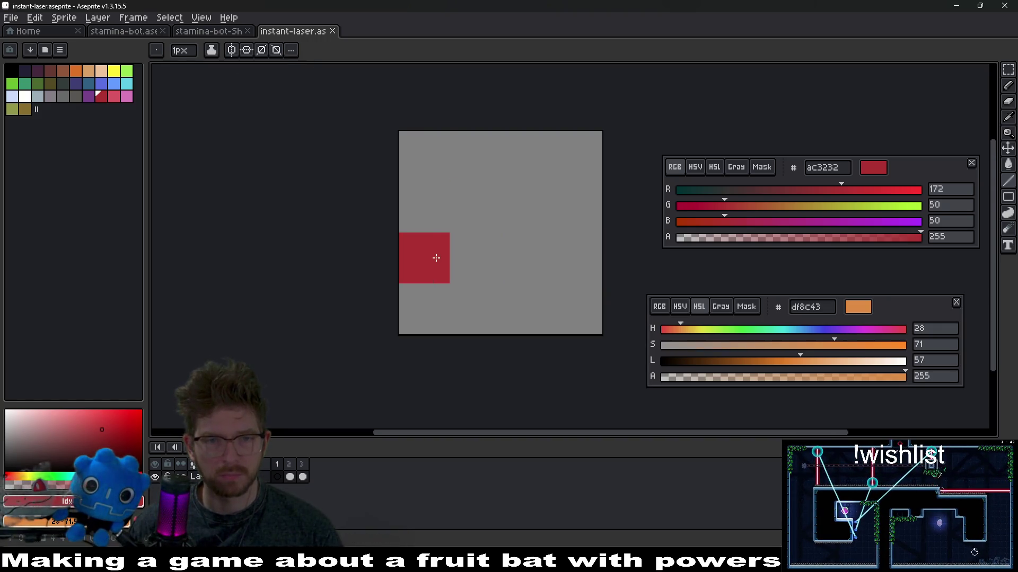
{"action": "scroll", "coordinate": [268, 234], "scroll_direction": "down", "scroll_amount": 4}
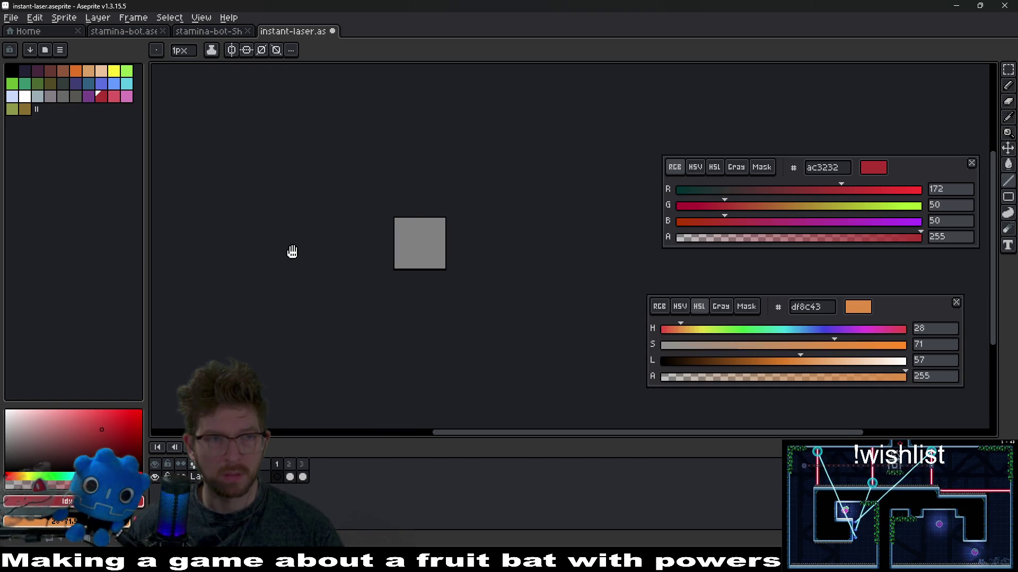
{"action": "key", "text": "ctrl+s"}
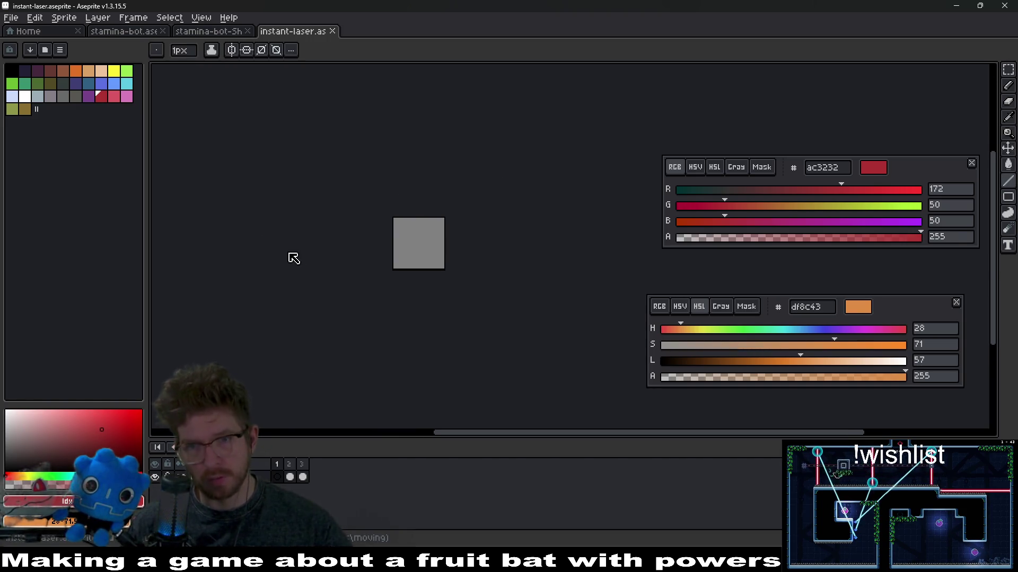
- Export the frames as instant-laser.png as three separate files, then return to Godot
{"action": "key", "text": "ctrl+alt+shift+s"}
{"action": "left_click", "coordinate": [964, 104]}
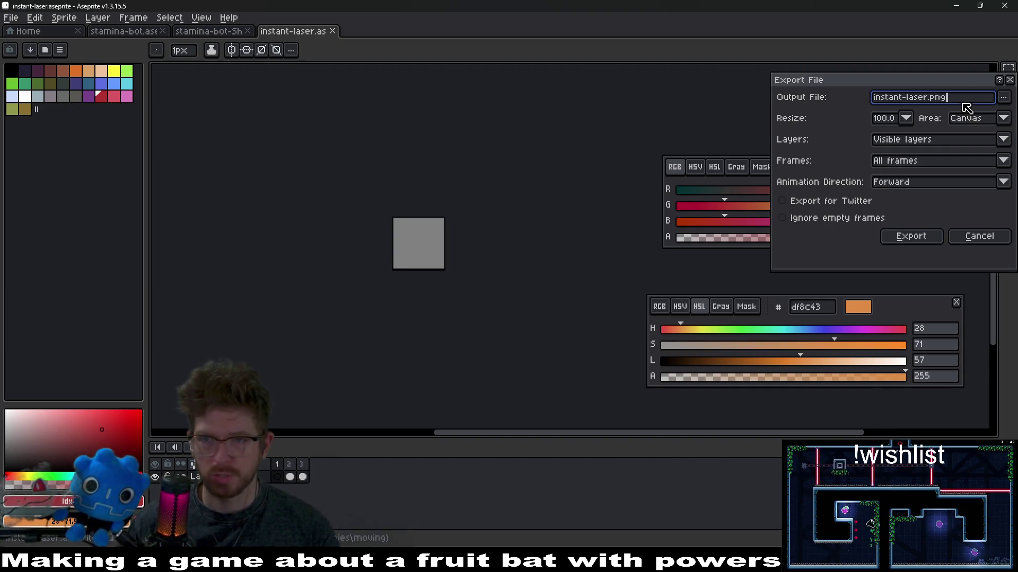
{"action": "left_click", "coordinate": [925, 238]}
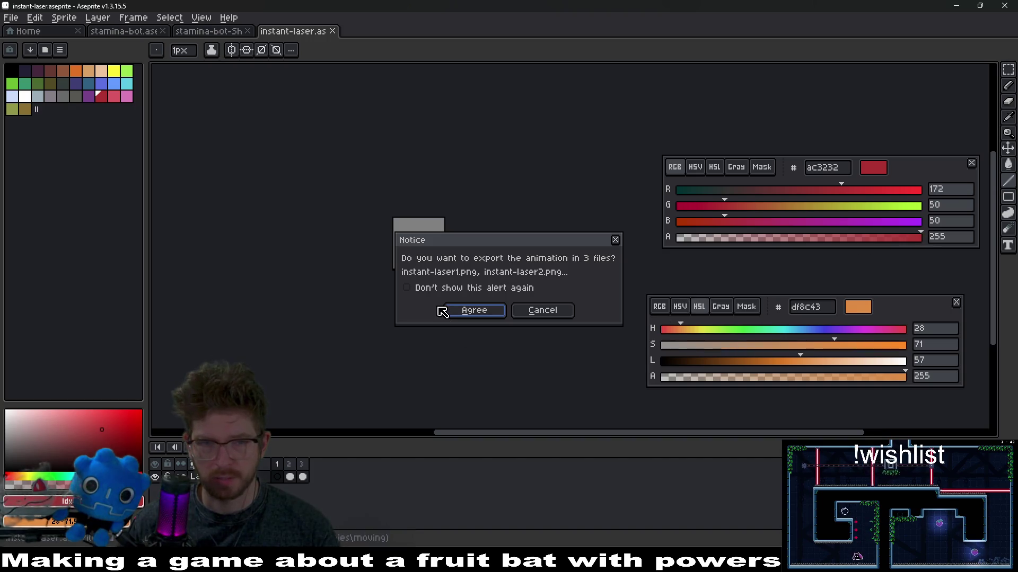
{"action": "left_click", "coordinate": [477, 313]}
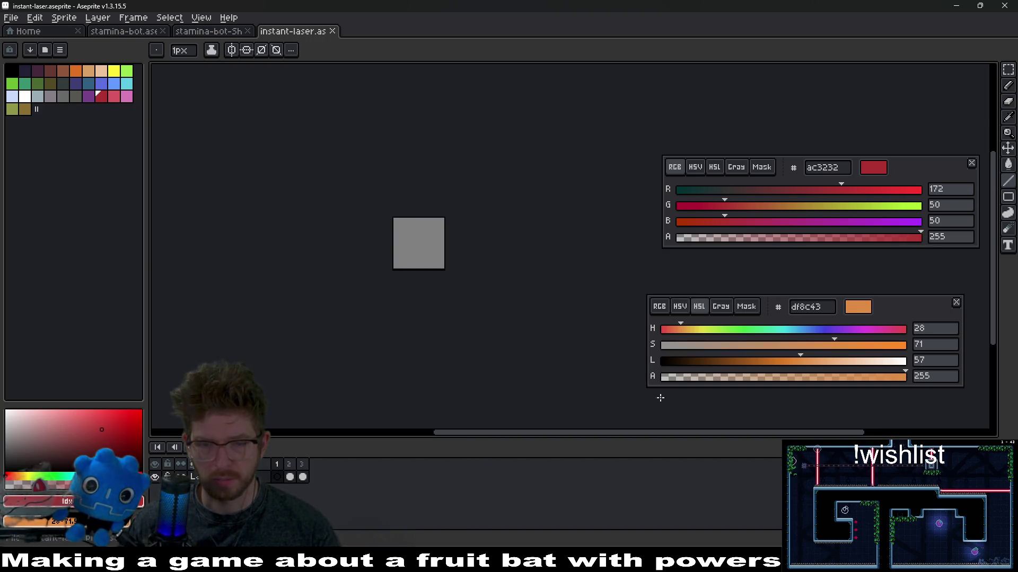
{"action": "key", "text": "alt+Tab"}
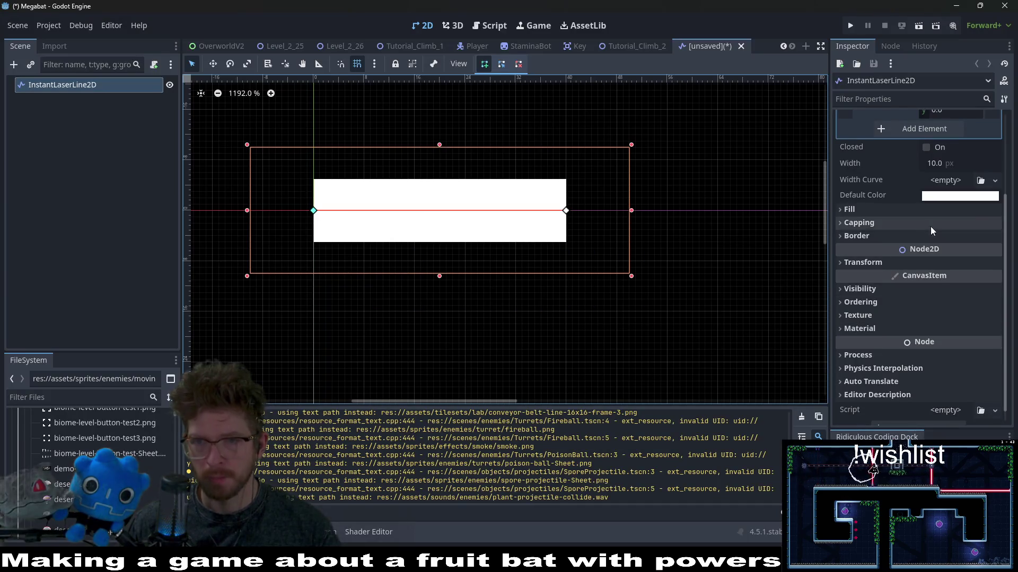
- Undo the last change and expand Frame 0 of the Fill AnimatedTexture
{"action": "scroll", "coordinate": [931, 227], "scroll_direction": "up", "scroll_amount": 3}
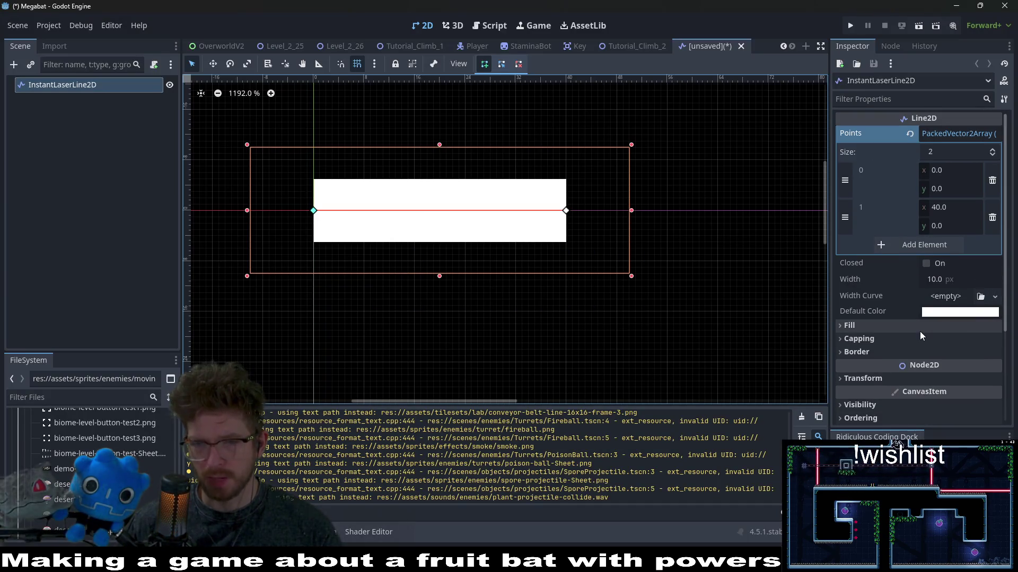
{"action": "scroll", "coordinate": [920, 332], "scroll_direction": "down", "scroll_amount": 5}
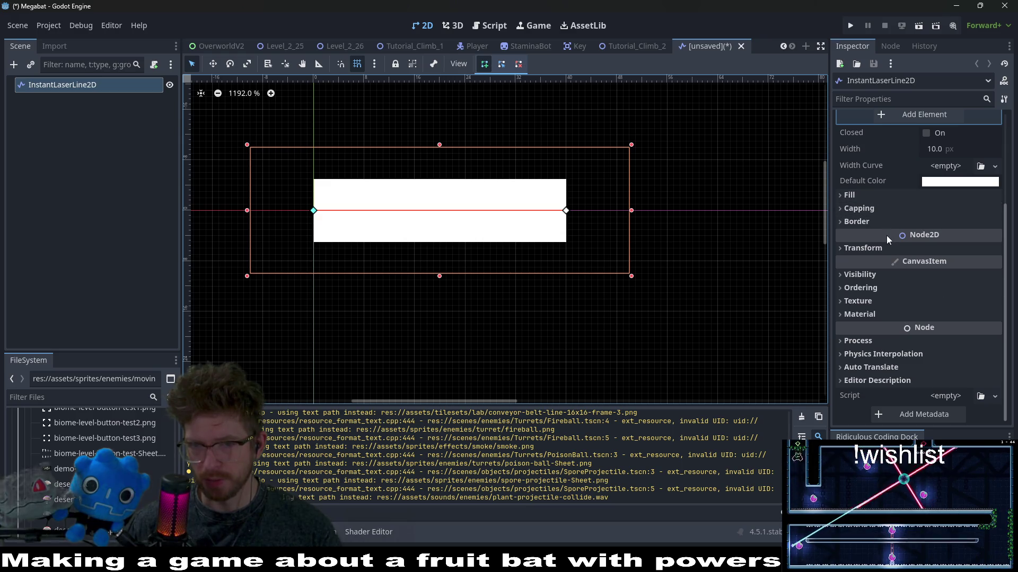
{"action": "scroll", "coordinate": [911, 326], "scroll_direction": "up", "scroll_amount": 2}
{"action": "scroll", "coordinate": [920, 355], "scroll_direction": "down", "scroll_amount": 2}
{"action": "key", "text": "ctrl+z"}
{"action": "left_click", "coordinate": [884, 306]}
{"action": "scroll", "coordinate": [918, 320], "scroll_direction": "down", "scroll_amount": 2}
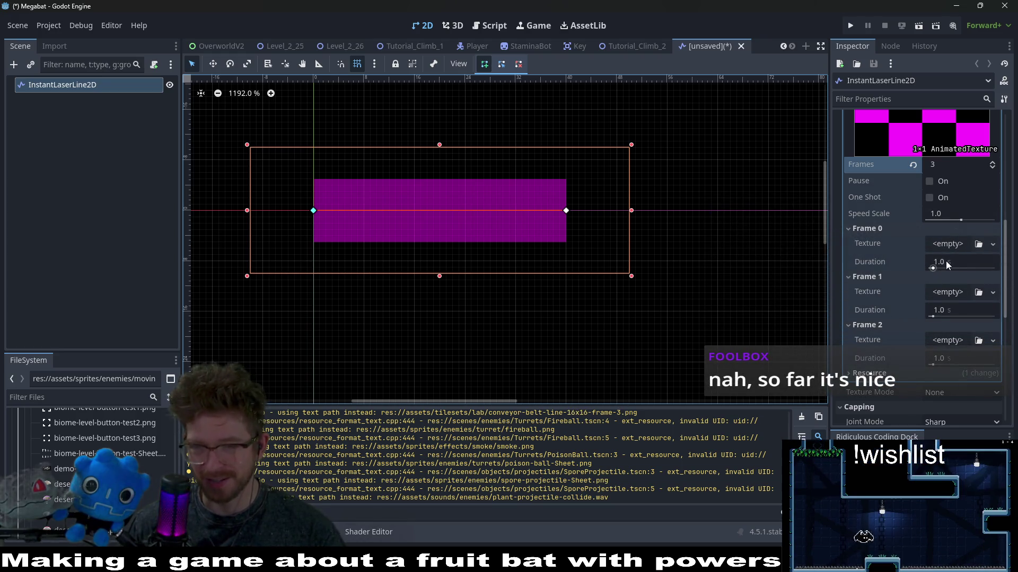
- Set the AnimatedTexture's Speed Scale to 10
{"action": "left_click", "coordinate": [91, 398]}
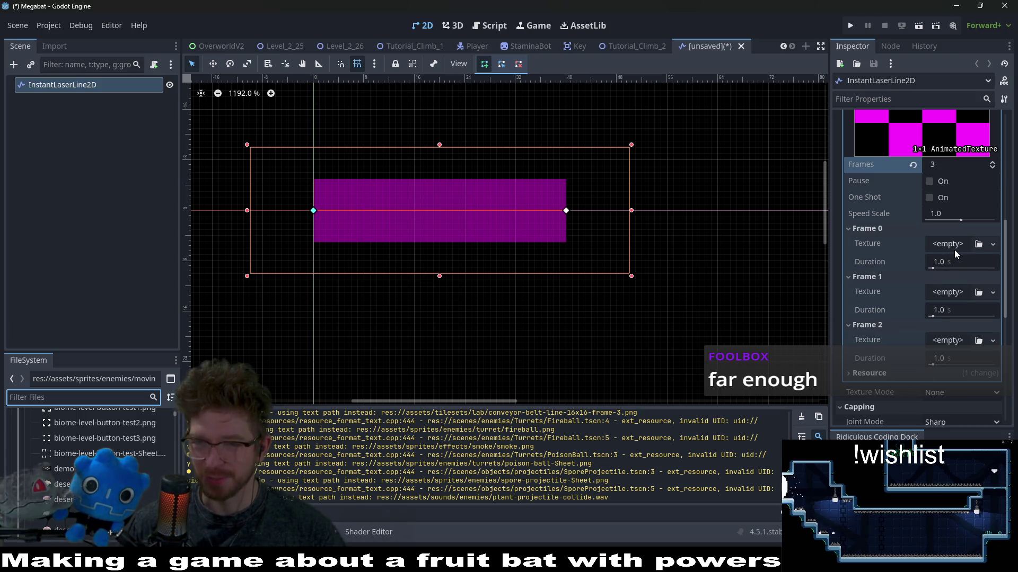
{"action": "left_click", "coordinate": [954, 210]}
{"action": "type", "text": "10"}
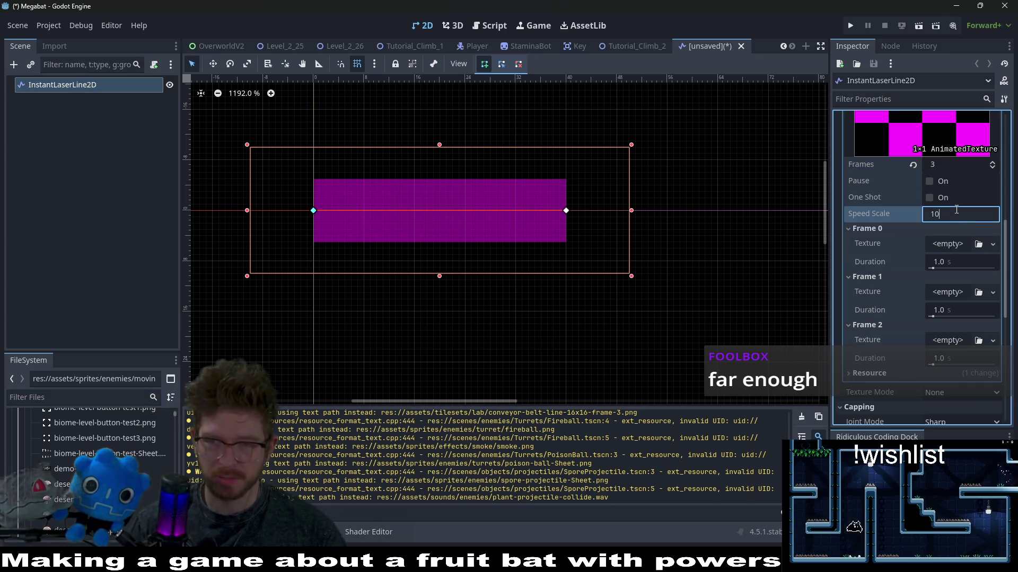
{"action": "key", "text": "Return"}
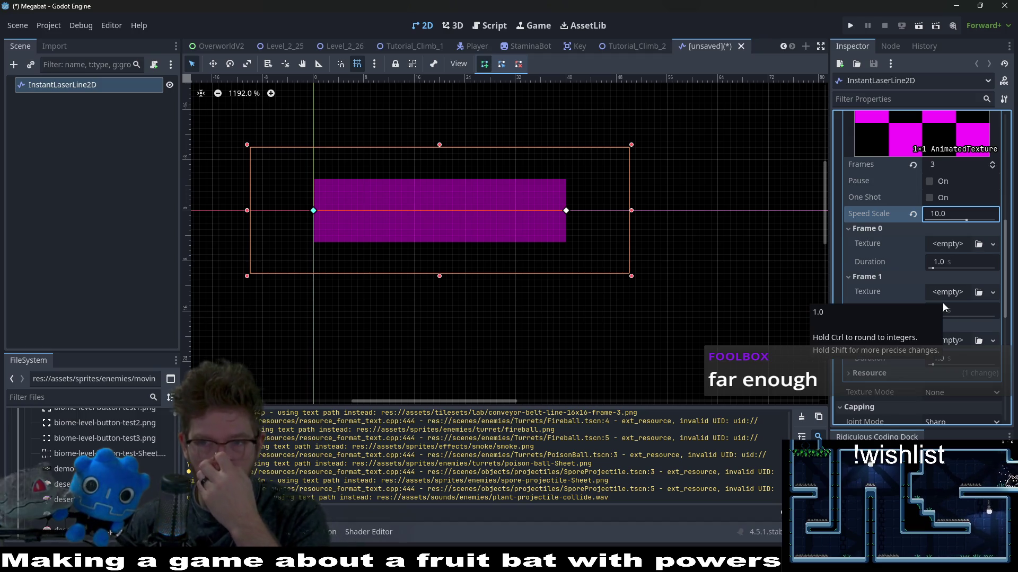
{"action": "left_click", "coordinate": [134, 394]}
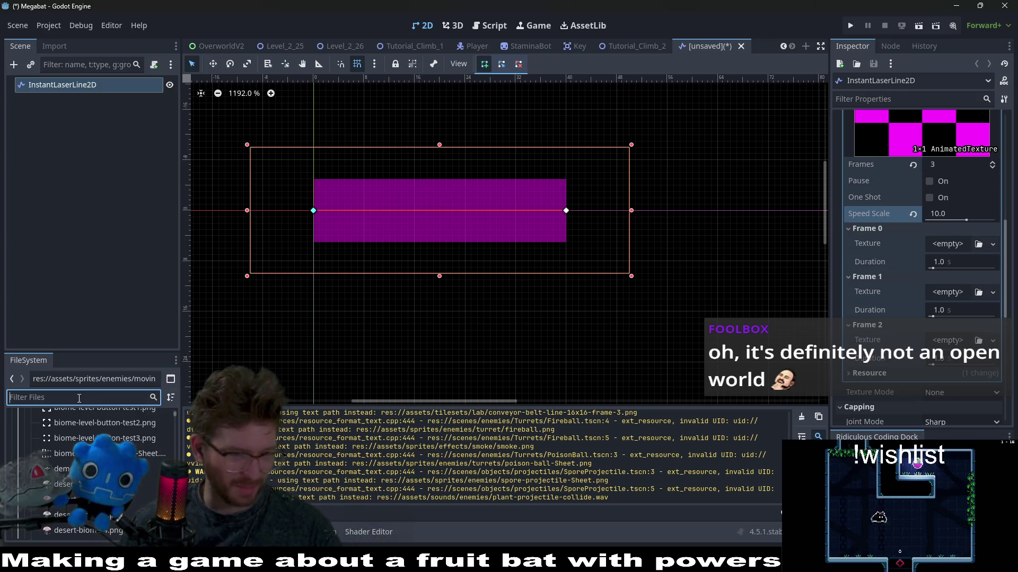
- Filter FileSystem for 'instant' and drop the red laser PNG into Frames 0, 1 and 2
{"action": "scroll", "coordinate": [135, 498], "scroll_direction": "down", "scroll_amount": 5}
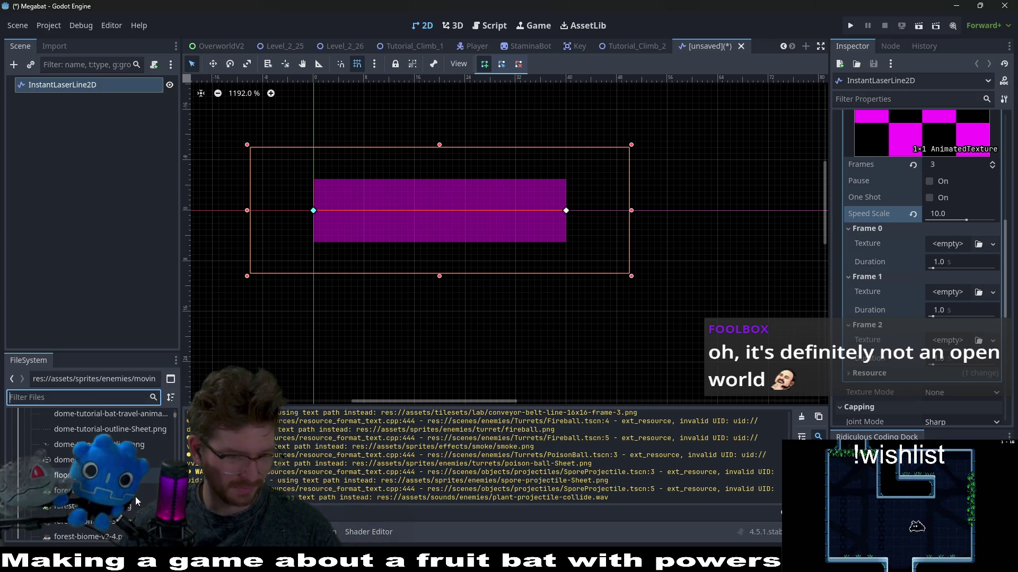
{"action": "scroll", "coordinate": [136, 497], "scroll_direction": "down", "scroll_amount": 5}
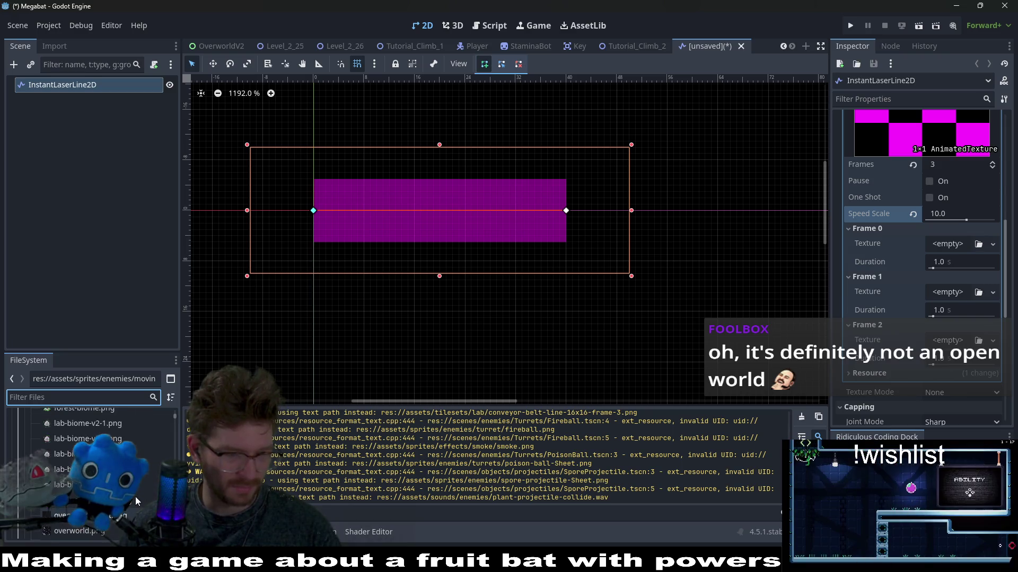
{"action": "scroll", "coordinate": [135, 497], "scroll_direction": "up", "scroll_amount": 6}
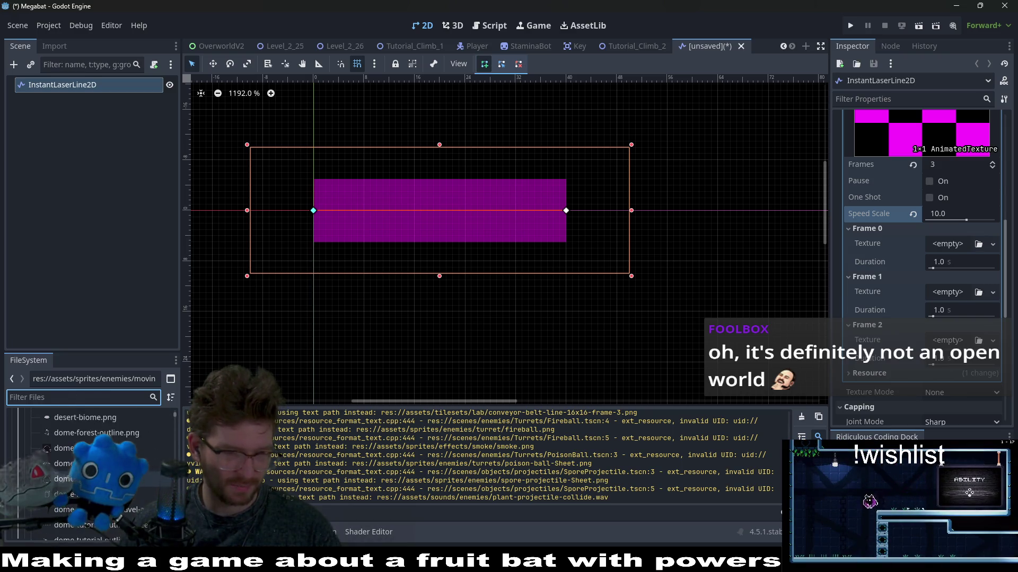
{"action": "scroll", "coordinate": [90, 466], "scroll_direction": "up", "scroll_amount": 4}
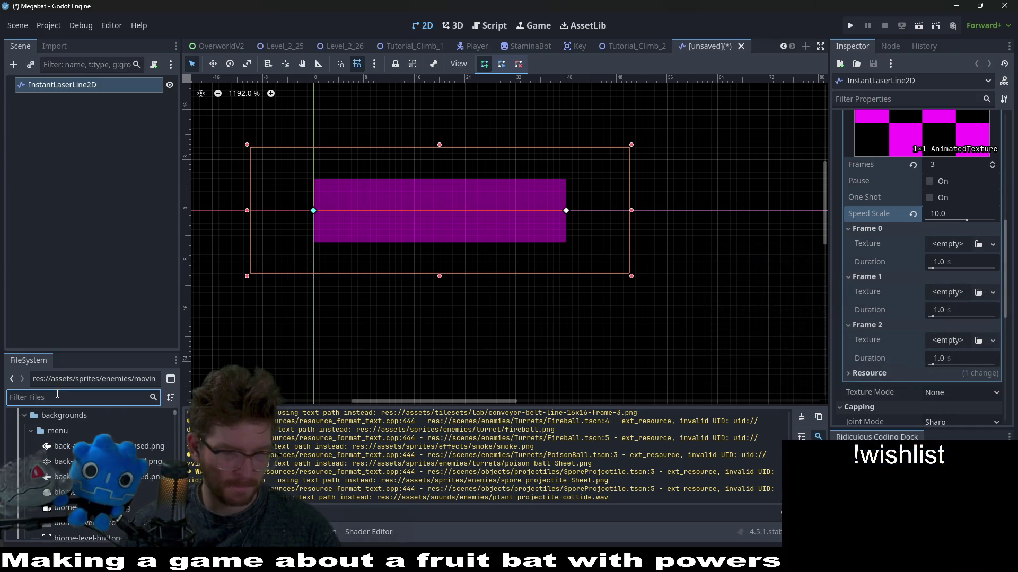
{"action": "type", "text": "instant"}
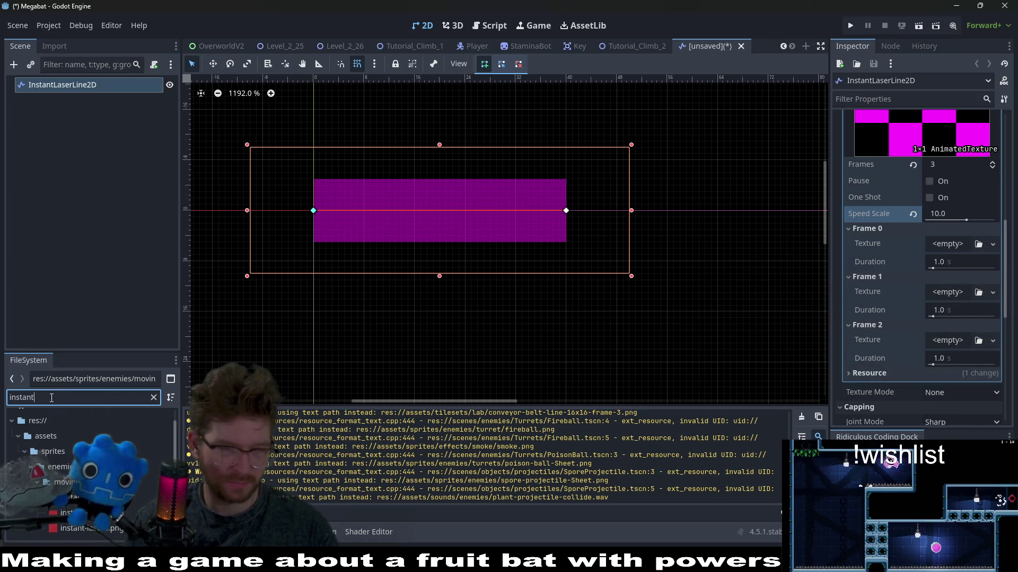
{"action": "mouse_move", "coordinate": [61, 513]}
{"action": "left_mouse_down"}
{"action": "mouse_move", "coordinate": [1002, 288]}
{"action": "mouse_move", "coordinate": [938, 257]}
{"action": "mouse_move", "coordinate": [946, 245]}
{"action": "left_mouse_up"}
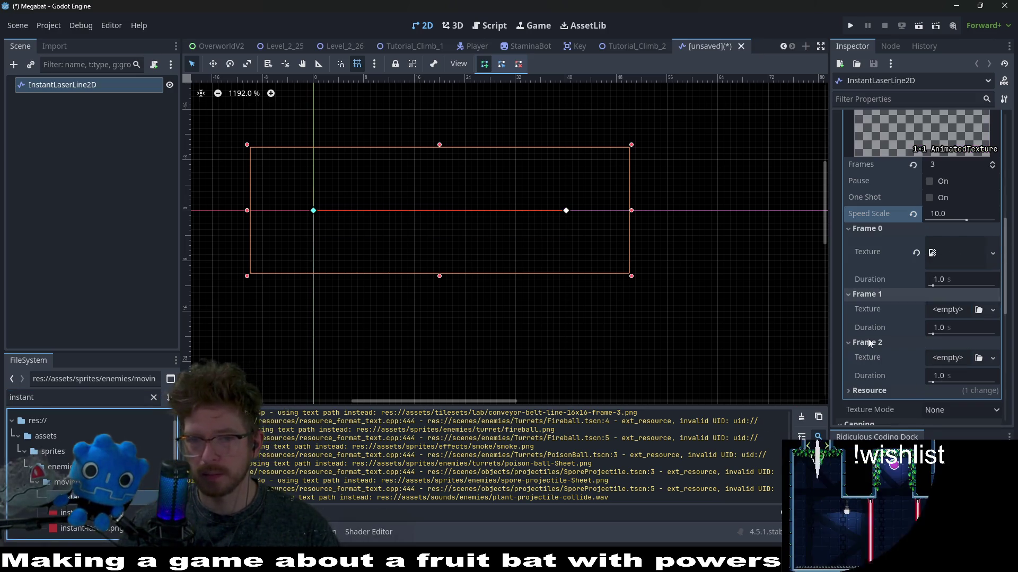
{"action": "mouse_move", "coordinate": [61, 513]}
{"action": "left_mouse_down"}
{"action": "mouse_move", "coordinate": [811, 387]}
{"action": "mouse_move", "coordinate": [952, 311]}
{"action": "left_mouse_up"}
{"action": "mouse_move", "coordinate": [84, 528]}
{"action": "left_mouse_down"}
{"action": "mouse_move", "coordinate": [583, 450]}
{"action": "mouse_move", "coordinate": [892, 371]}
{"action": "mouse_move", "coordinate": [962, 382]}
{"action": "left_mouse_up"}
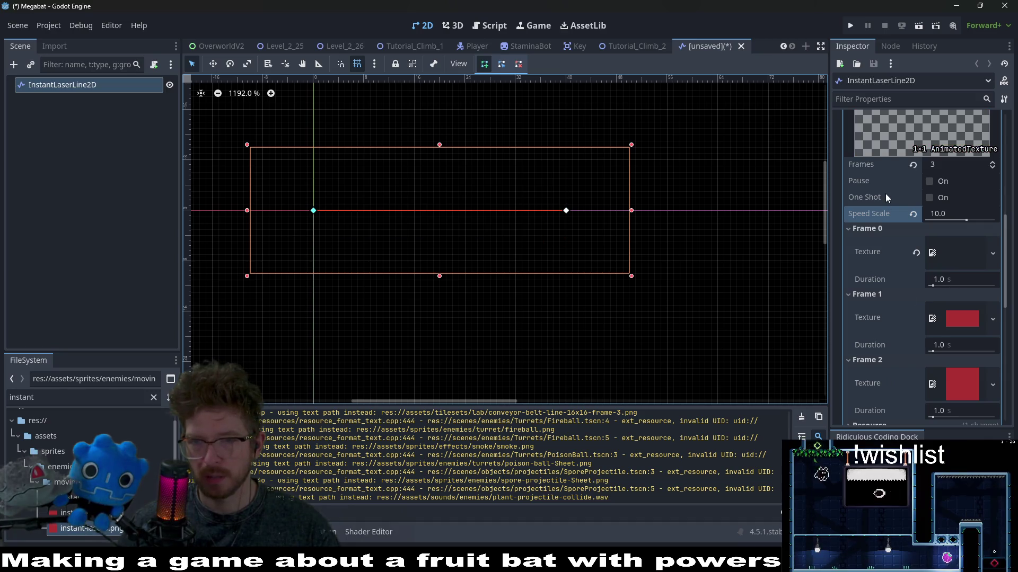
- Enable One Shot and Pause on the laser's AnimatedTexture
{"action": "scroll", "coordinate": [901, 223], "scroll_direction": "up", "scroll_amount": 3}
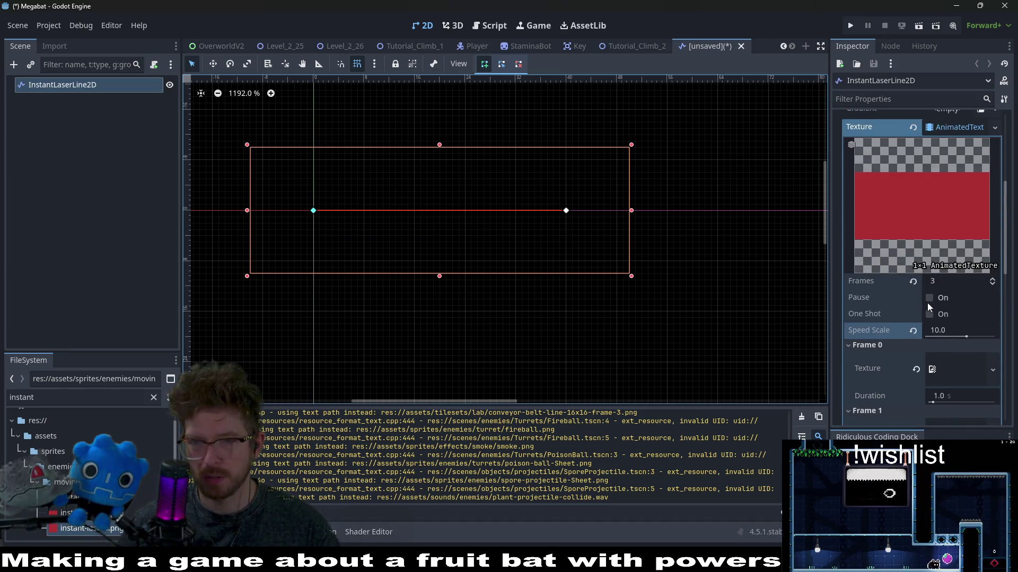
{"action": "scroll", "coordinate": [896, 304], "scroll_direction": "down", "scroll_amount": 2}
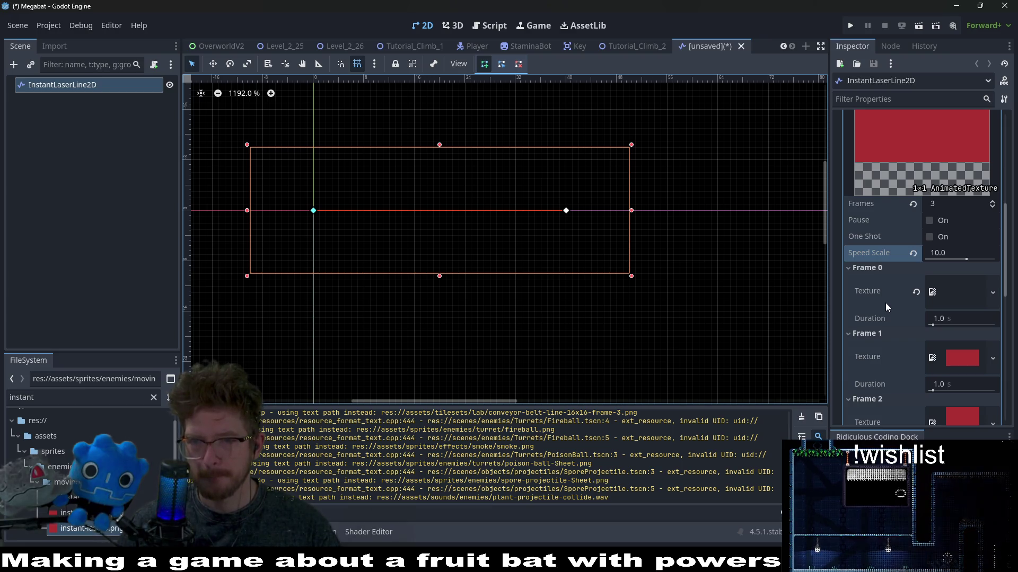
{"action": "scroll", "coordinate": [885, 303], "scroll_direction": "down", "scroll_amount": 4}
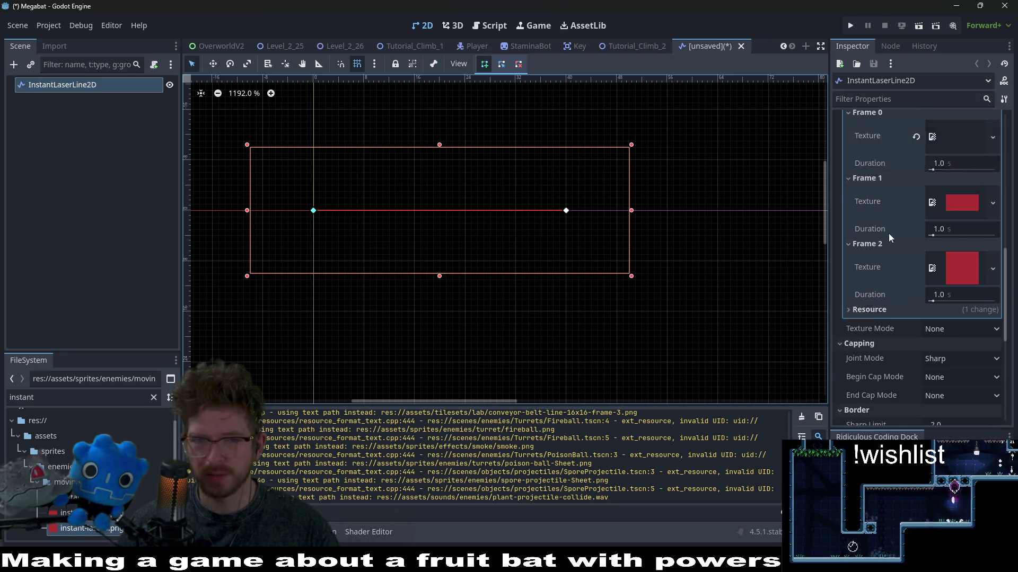
{"action": "scroll", "coordinate": [888, 231], "scroll_direction": "up", "scroll_amount": 3}
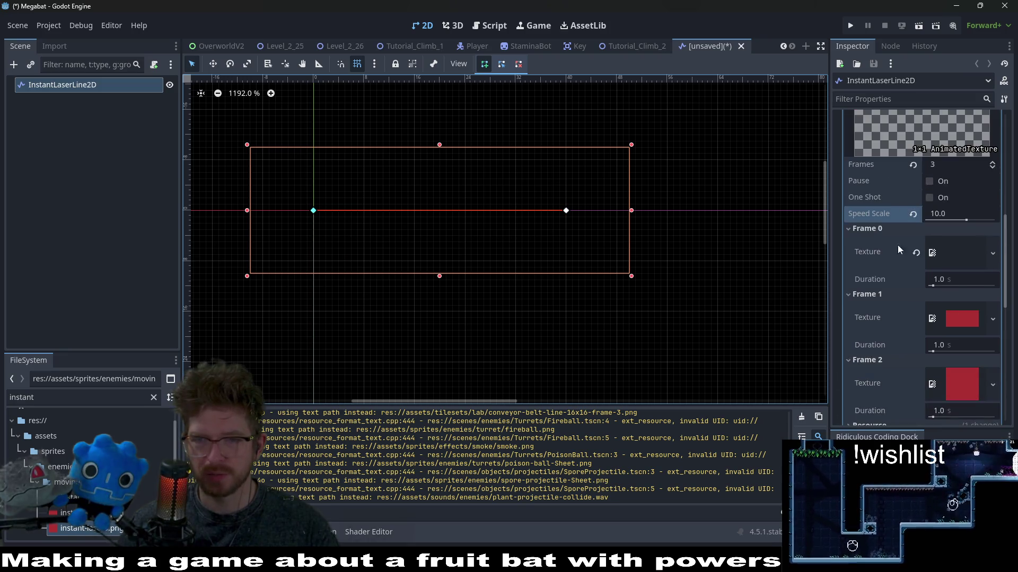
{"action": "left_click", "coordinate": [929, 198]}
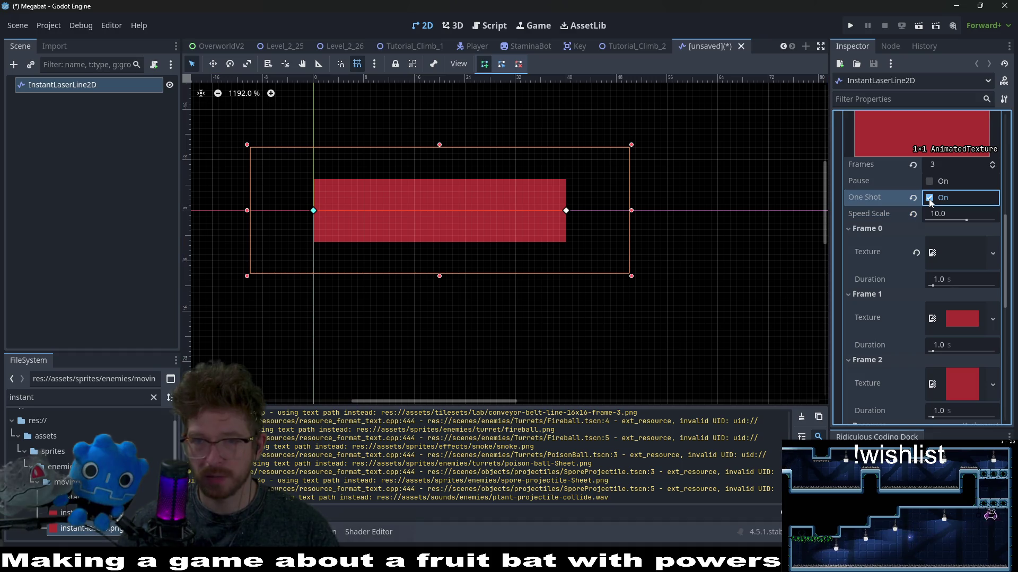
{"action": "left_click", "coordinate": [929, 182]}
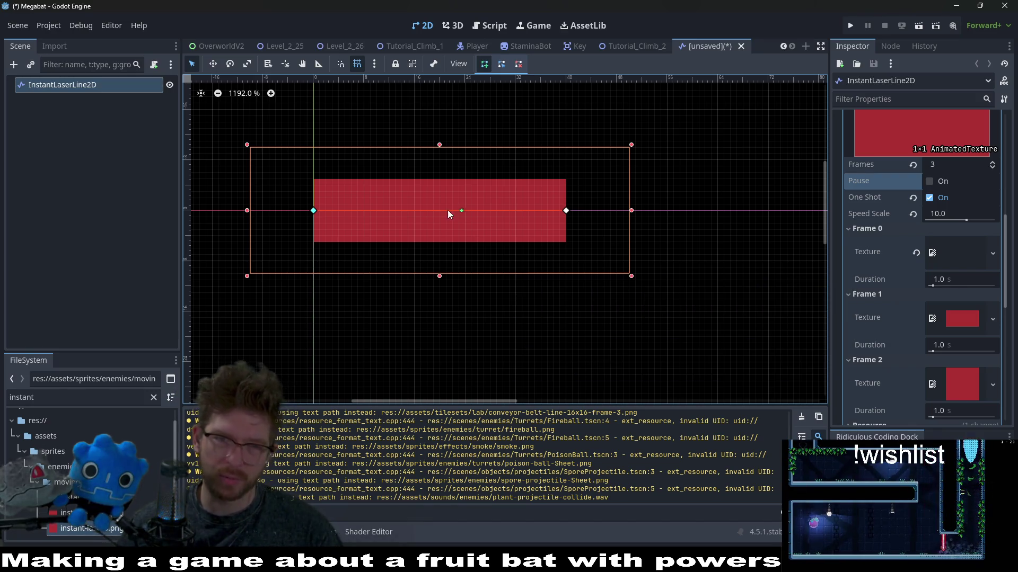
- Review the AnimatedTexture settings and briefly view the Signals list before returning to the Inspector
{"action": "scroll", "coordinate": [892, 284], "scroll_direction": "up", "scroll_amount": 5}
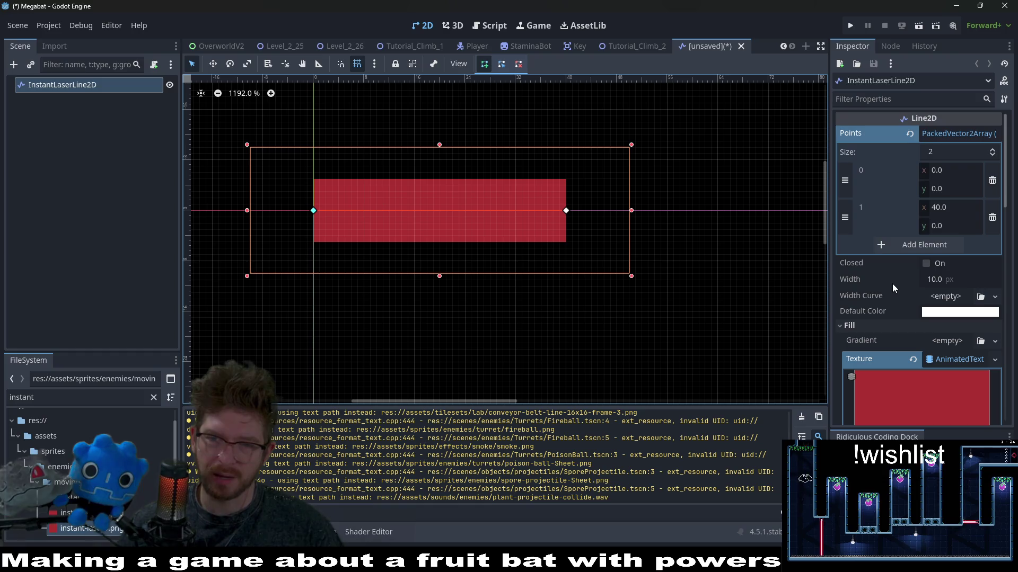
{"action": "scroll", "coordinate": [893, 286], "scroll_direction": "down", "scroll_amount": 3}
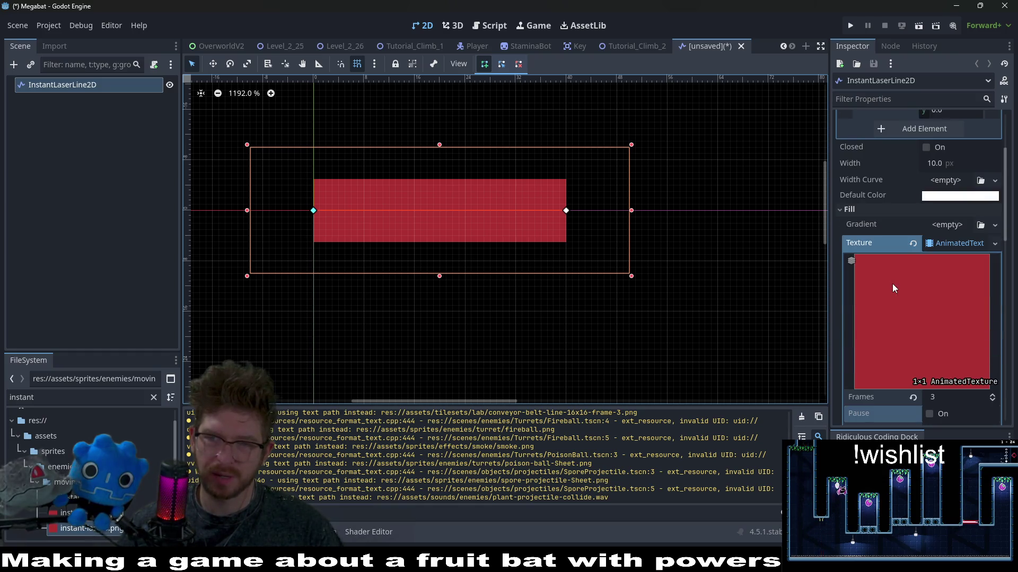
{"action": "scroll", "coordinate": [892, 285], "scroll_direction": "up", "scroll_amount": 3}
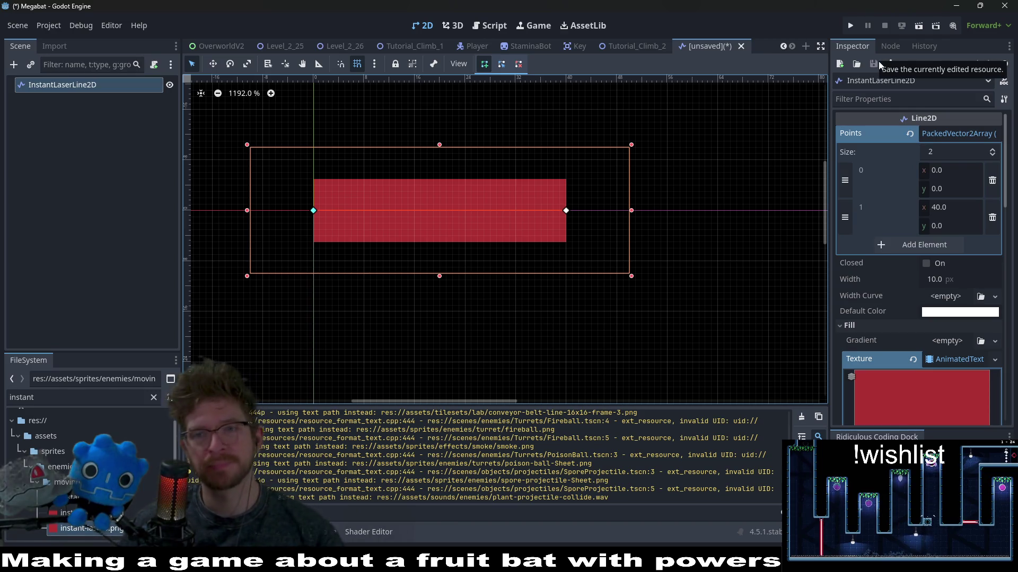
{"action": "left_click", "coordinate": [891, 46]}
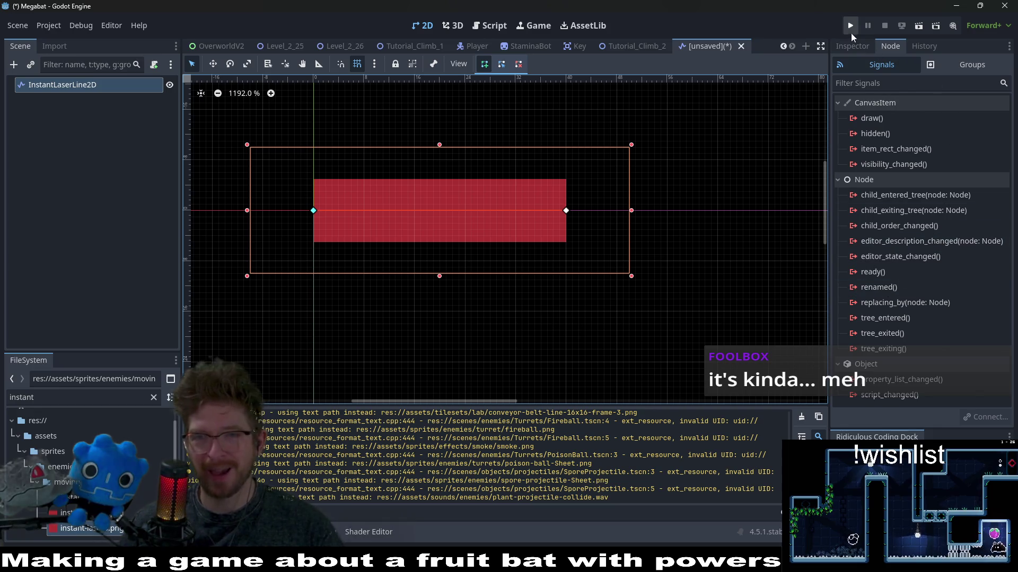
{"action": "left_click", "coordinate": [858, 46]}
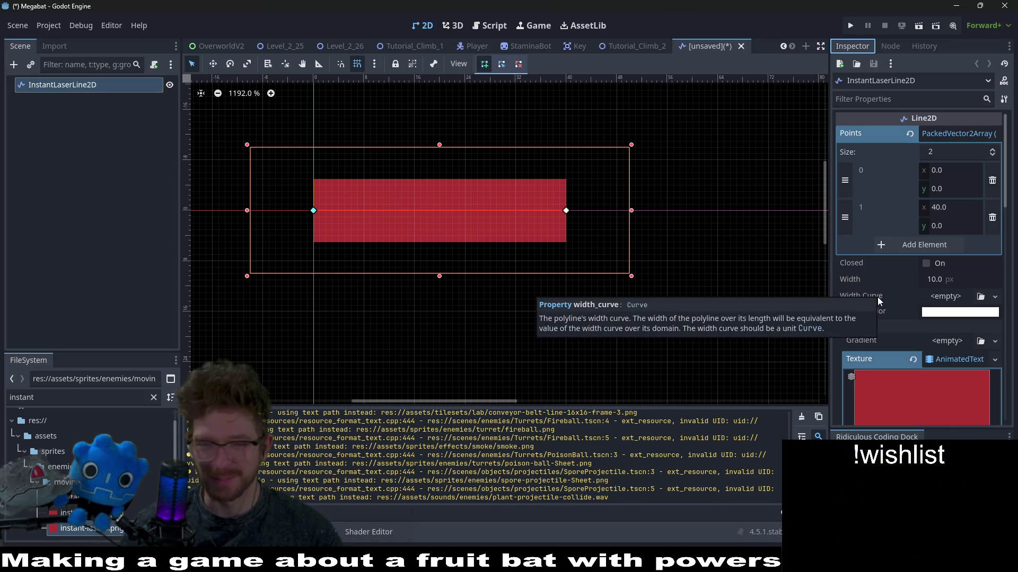
- Look over the Line2D properties again, then show InstantLaserLine2D's signals in the Node tab
{"action": "scroll", "coordinate": [934, 262], "scroll_direction": "down", "scroll_amount": 5}
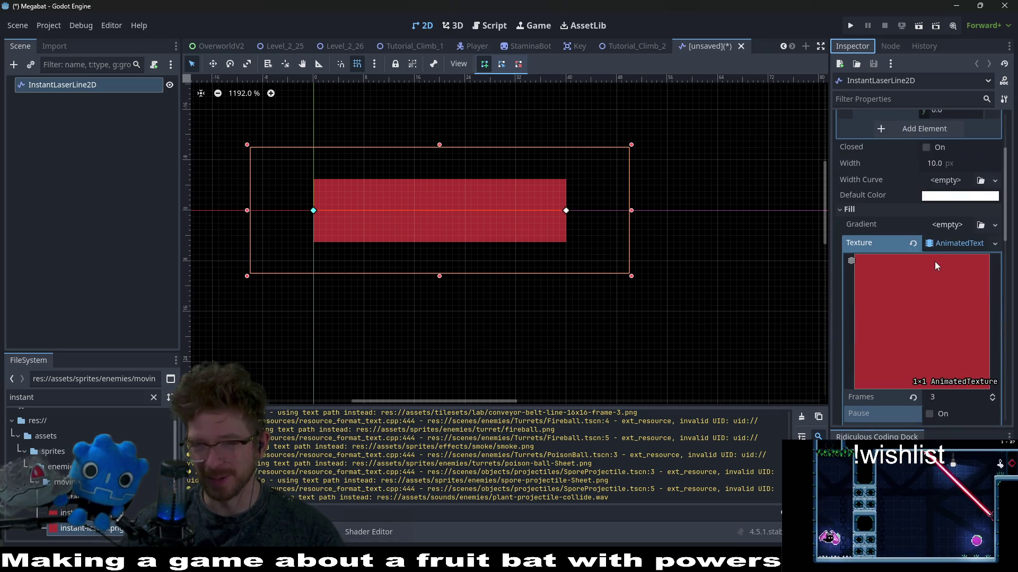
{"action": "scroll", "coordinate": [935, 265], "scroll_direction": "down", "scroll_amount": 2}
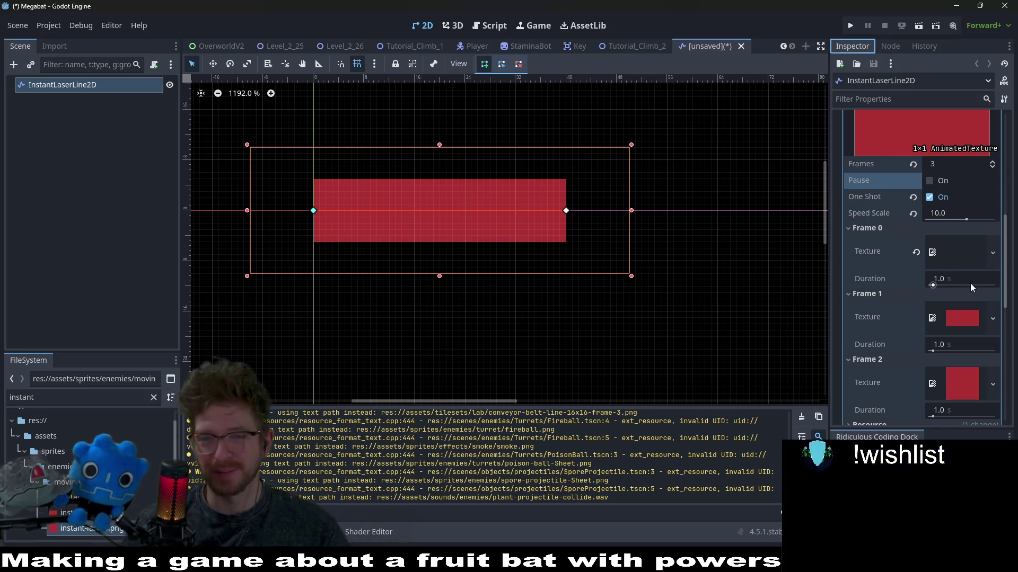
{"action": "scroll", "coordinate": [962, 281], "scroll_direction": "down", "scroll_amount": 2}
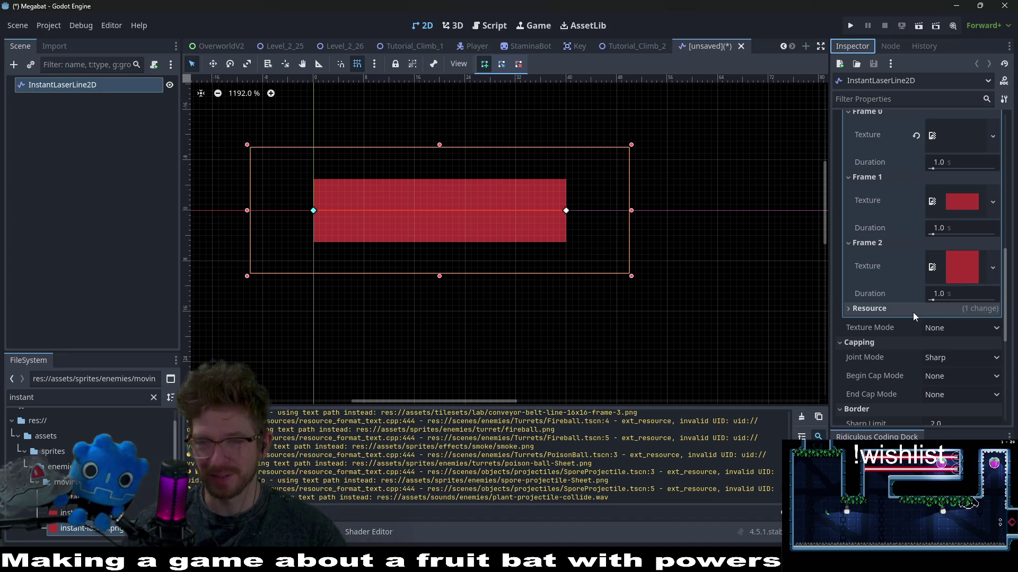
{"action": "scroll", "coordinate": [912, 313], "scroll_direction": "up", "scroll_amount": 1}
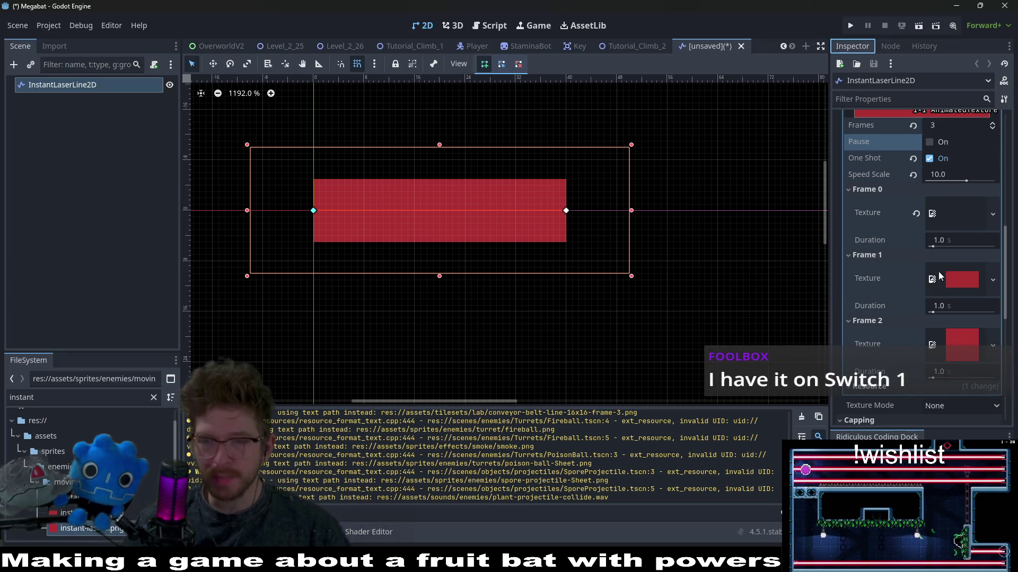
{"action": "scroll", "coordinate": [965, 286], "scroll_direction": "up", "scroll_amount": 5}
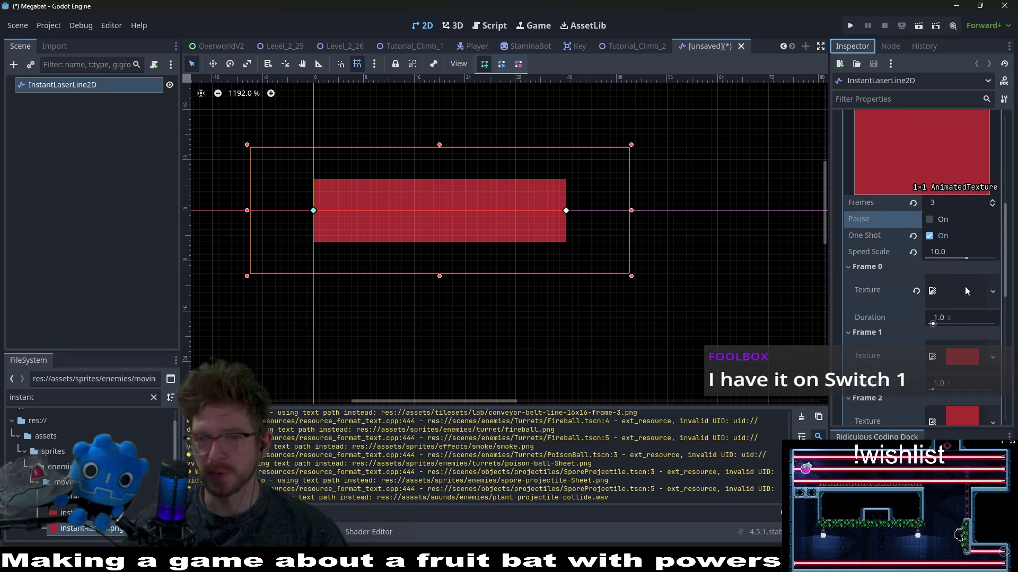
{"action": "scroll", "coordinate": [965, 288], "scroll_direction": "up", "scroll_amount": 5}
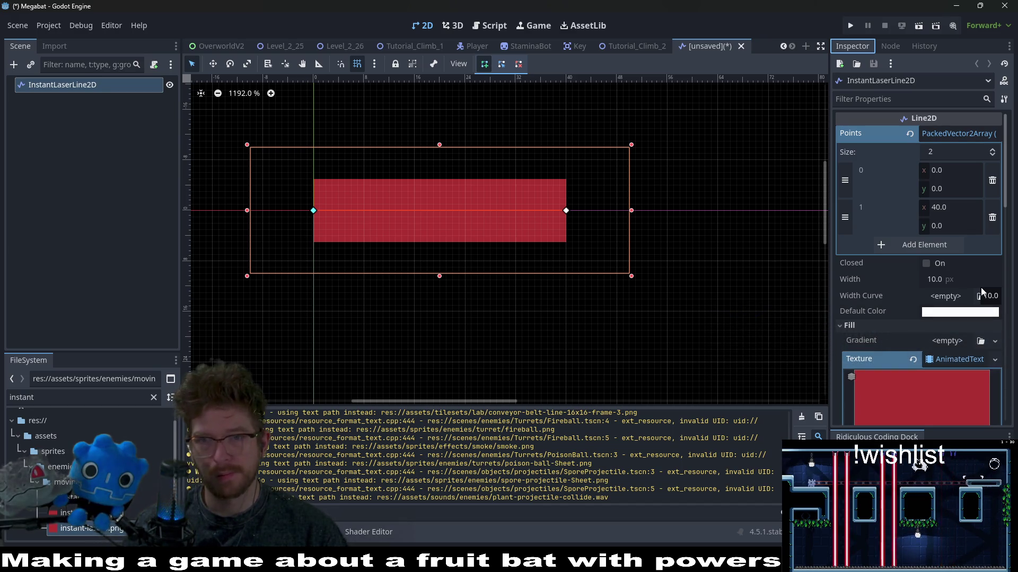
{"action": "scroll", "coordinate": [980, 290], "scroll_direction": "down", "scroll_amount": 5}
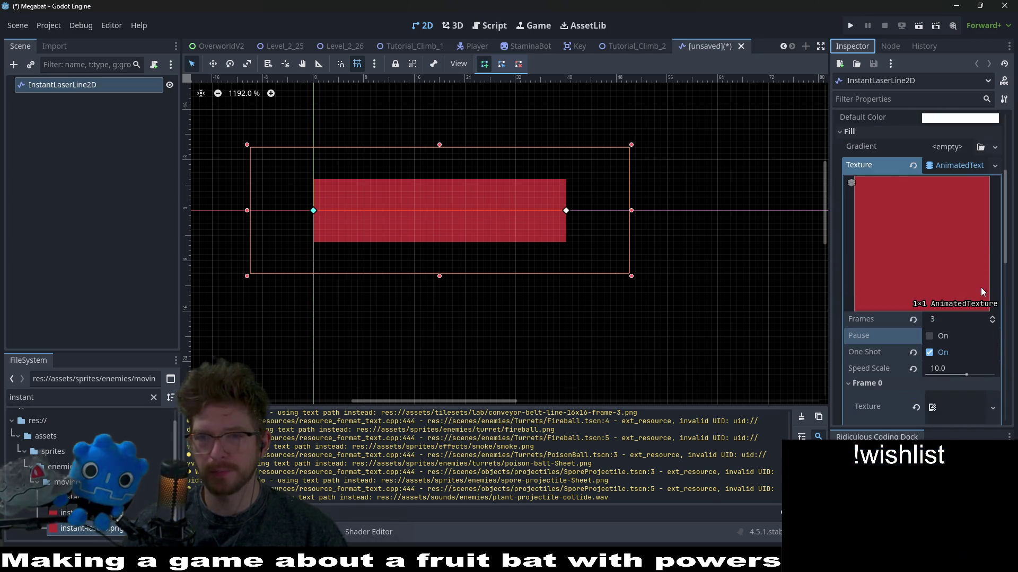
{"action": "left_click", "coordinate": [885, 49]}
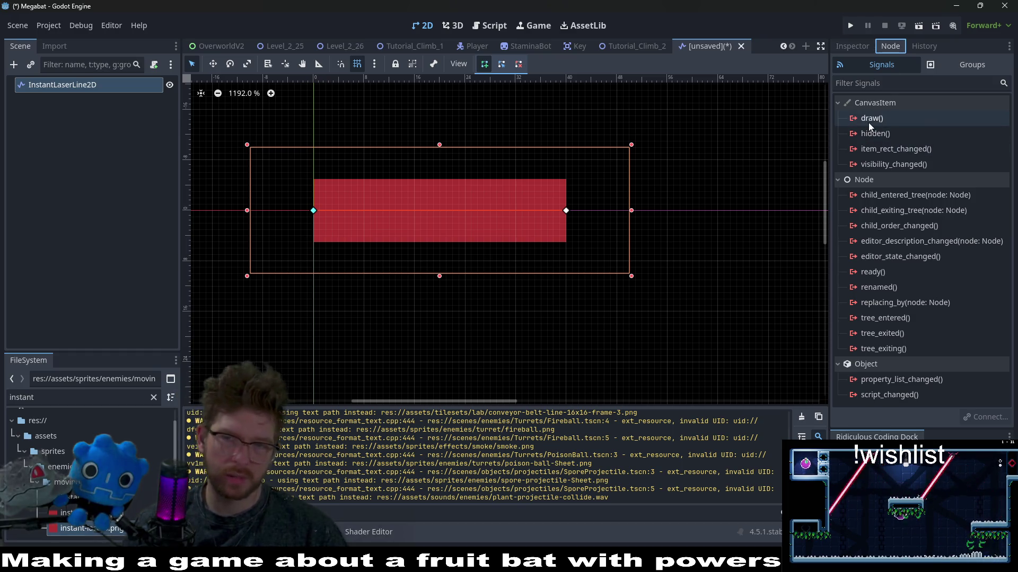
{"action": "mouse_move", "coordinate": [868, 123]}
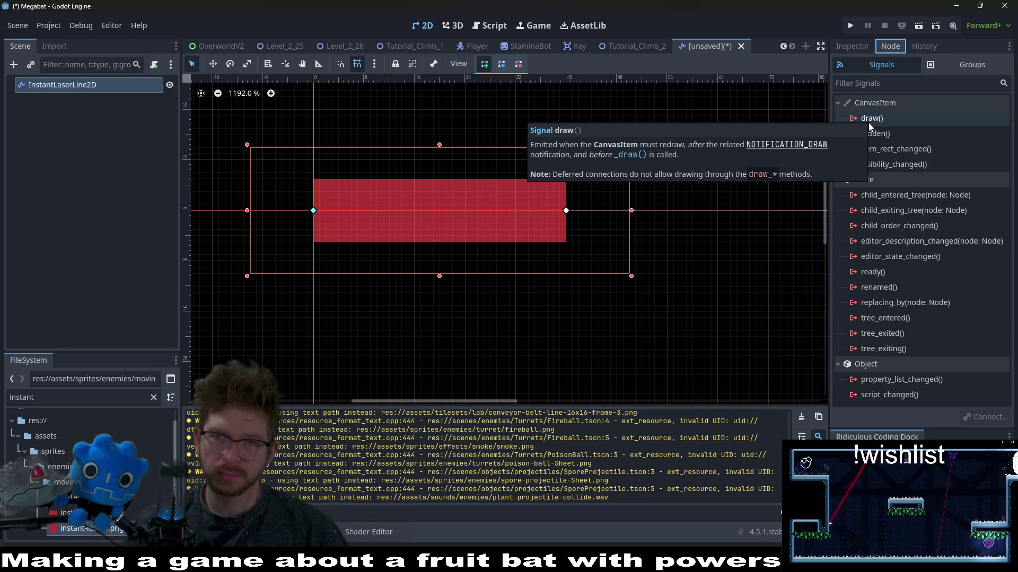
- Attach a new script named InstantLaserLine2D.gd to the laser node
{"action": "left_click", "coordinate": [154, 65]}
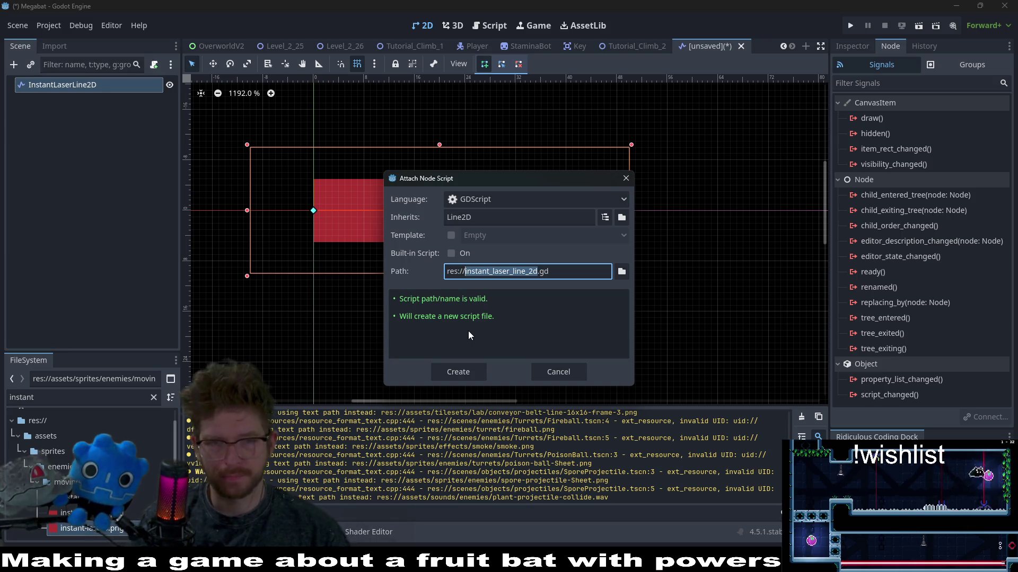
{"action": "type", "text": "Instant"}
{"action": "type", "text": "LaserLin"}
{"action": "type", "text": "e2"}
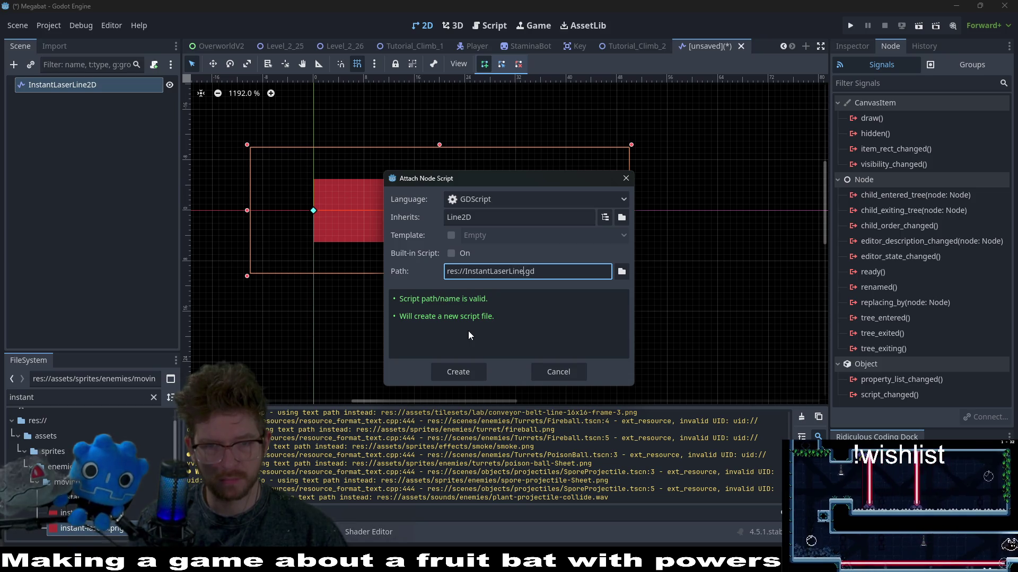
{"action": "key", "text": "Return"}
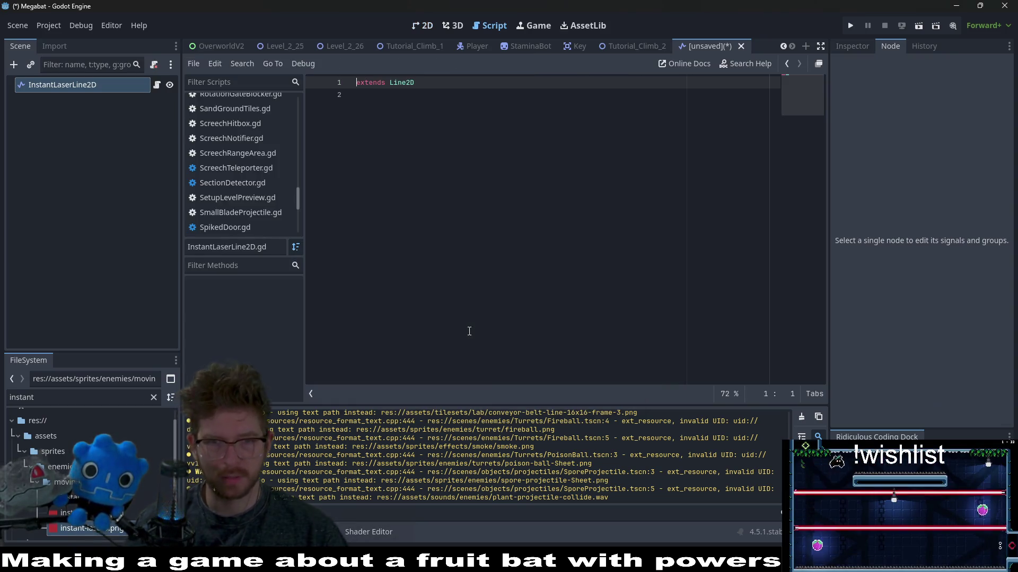
- Add 'class_name InstantLaser' below the extends Line2D line
{"action": "left_click", "coordinate": [480, 176]}
{"action": "key", "text": "Return"}
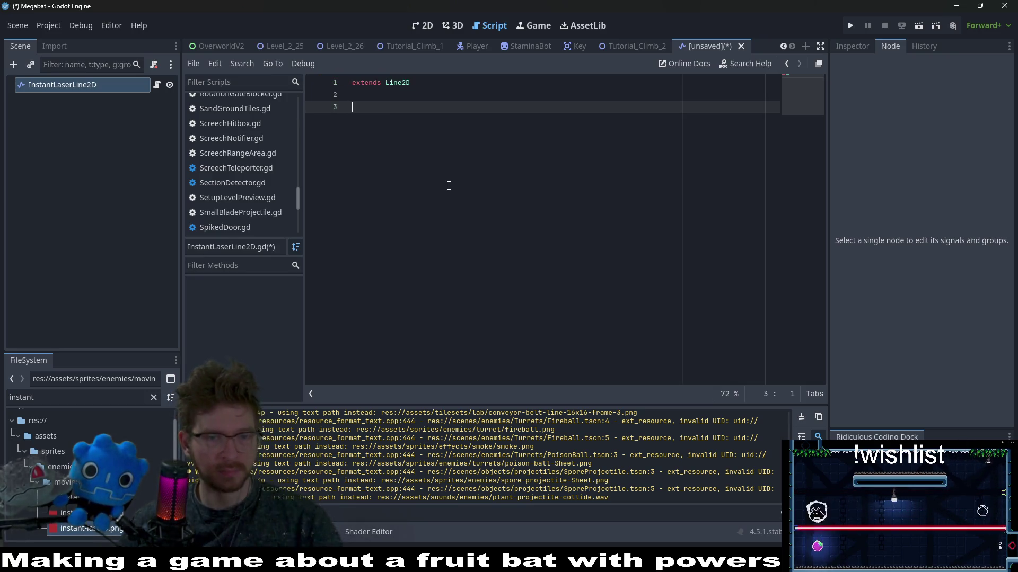
{"action": "key", "text": "Up"}
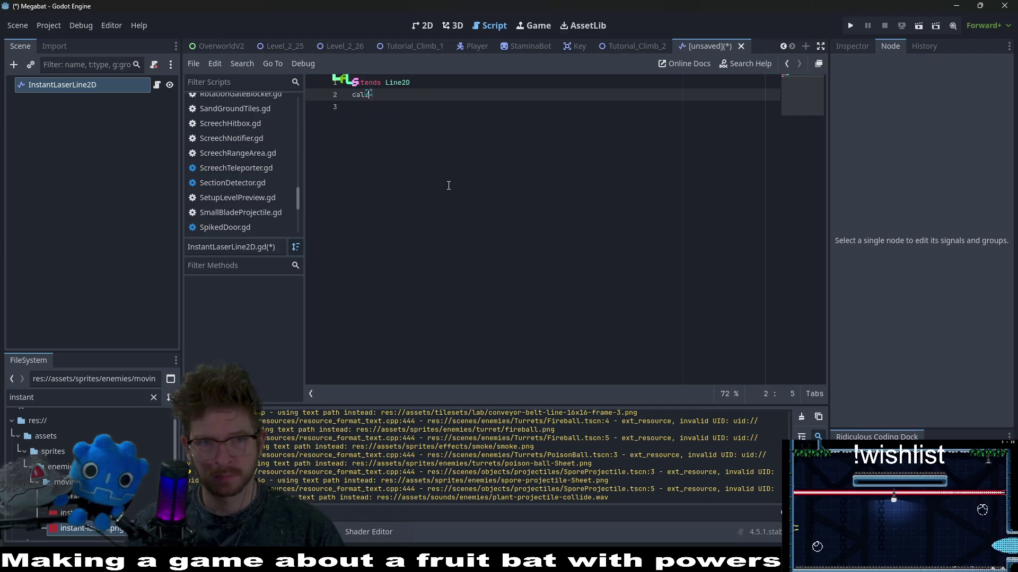
{"action": "key", "text": "BackSpace"}
{"action": "key", "text": "BackSpace"}
{"action": "type", "text": "lass_n"}
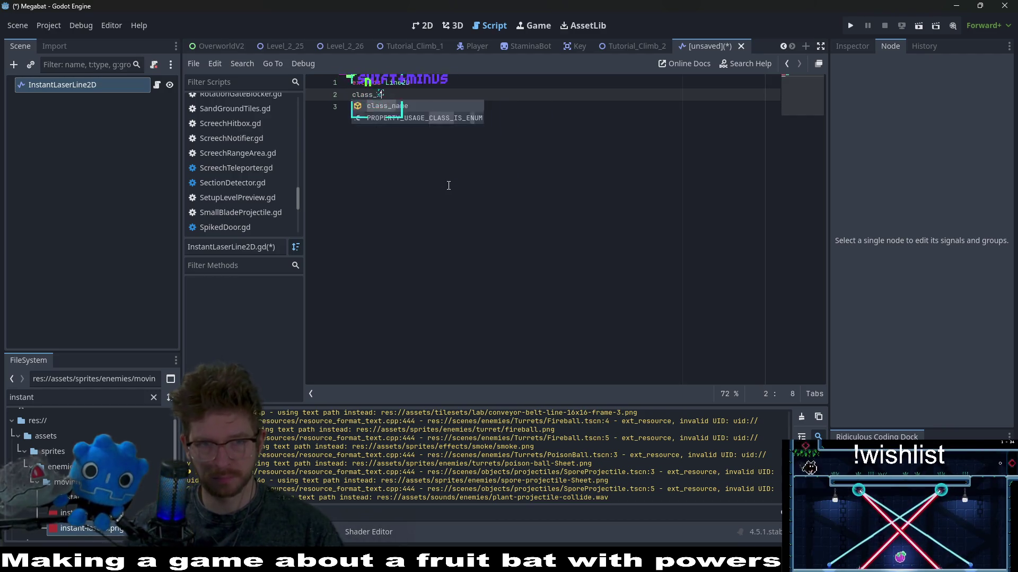
{"action": "type", "text": "ame InstantLa"}
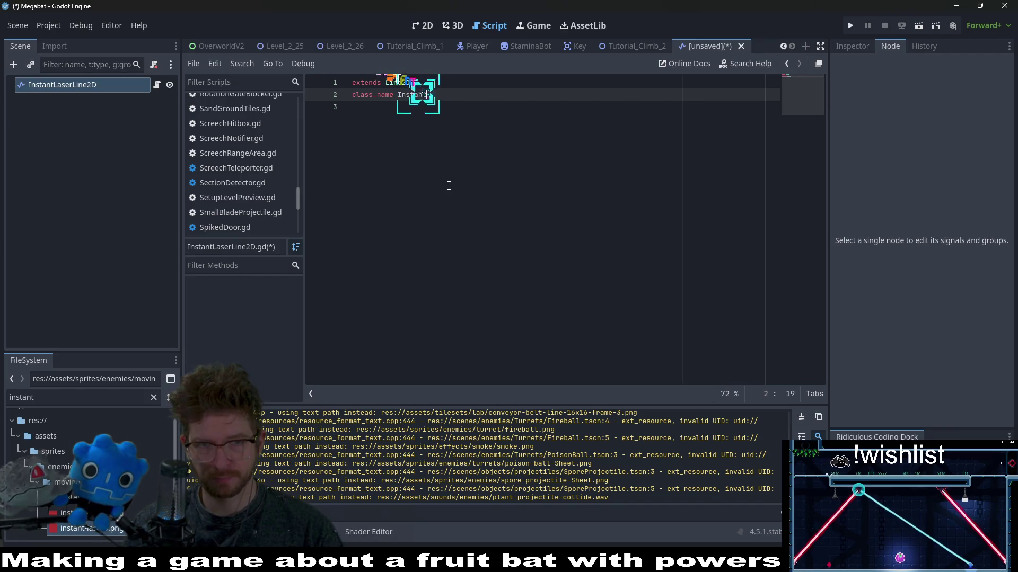
{"action": "type", "text": "ser"}
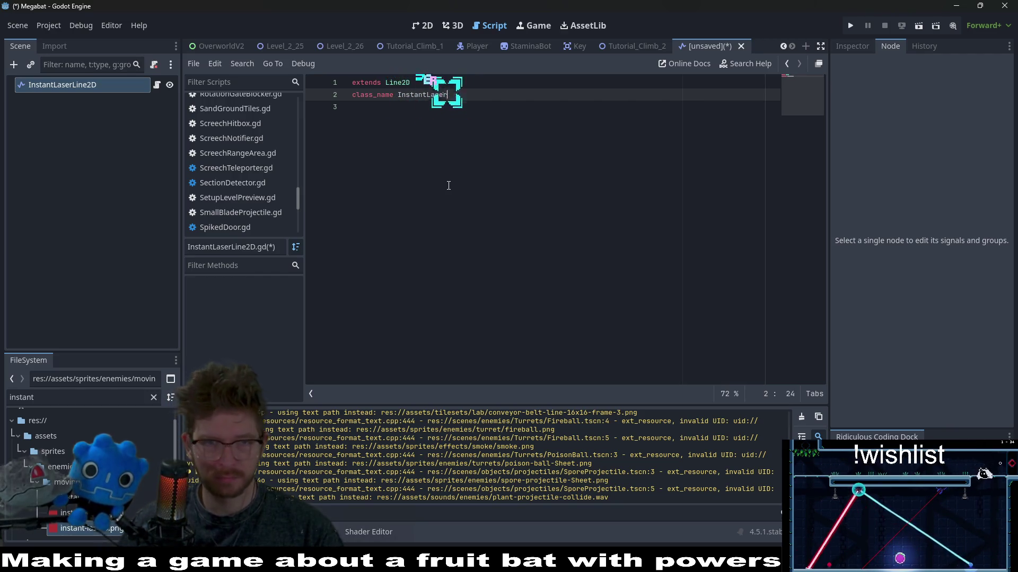
- Add an empty _ready() function containing pass, with a blank line above it
{"action": "key", "text": "Return"}
{"action": "key", "text": "Return"}
{"action": "key", "text": "Return"}
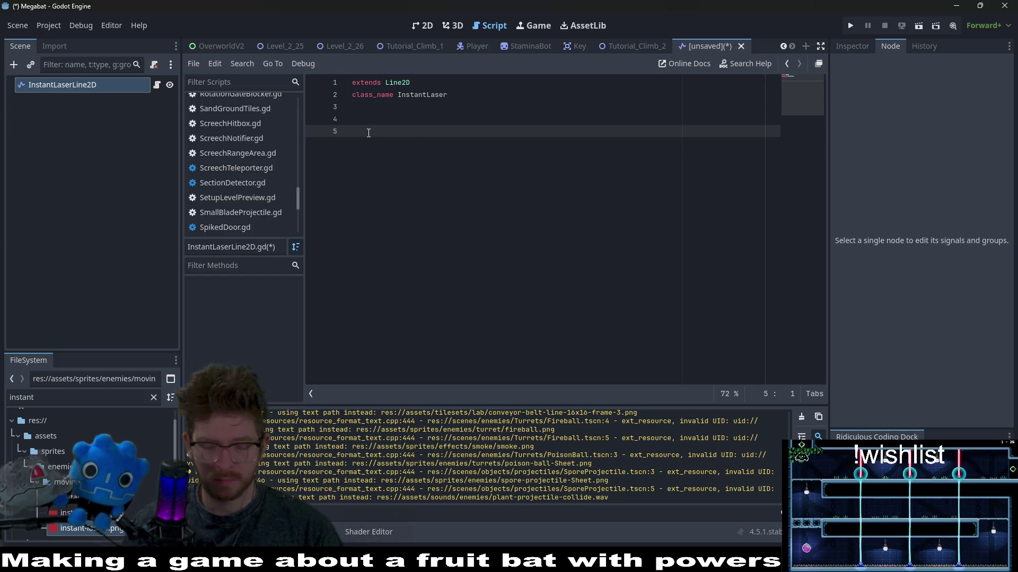
{"action": "type", "text": "func _re"}
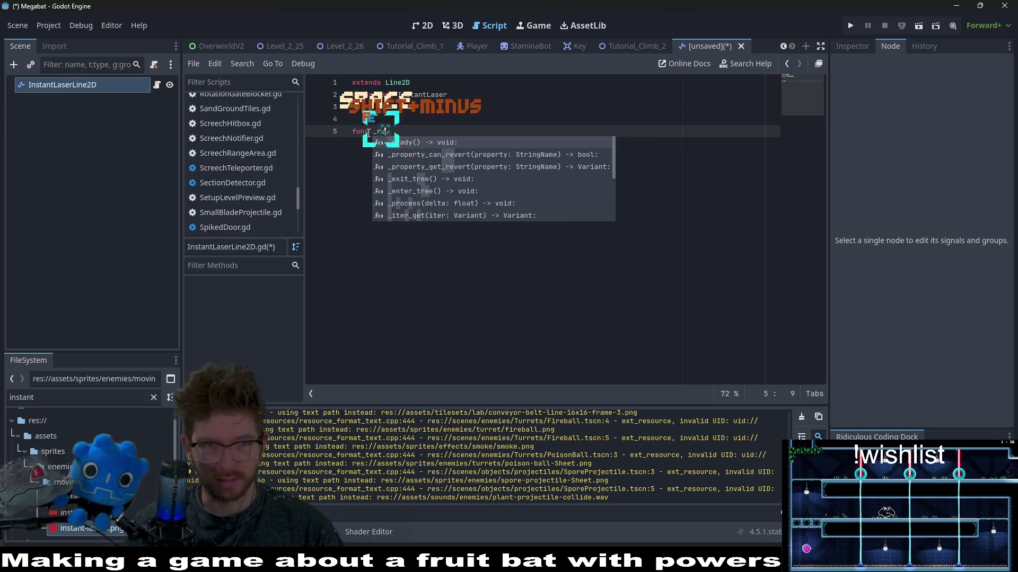
{"action": "key", "text": "Return"}
{"action": "key", "text": "Return"}
{"action": "type", "text": "pass"}
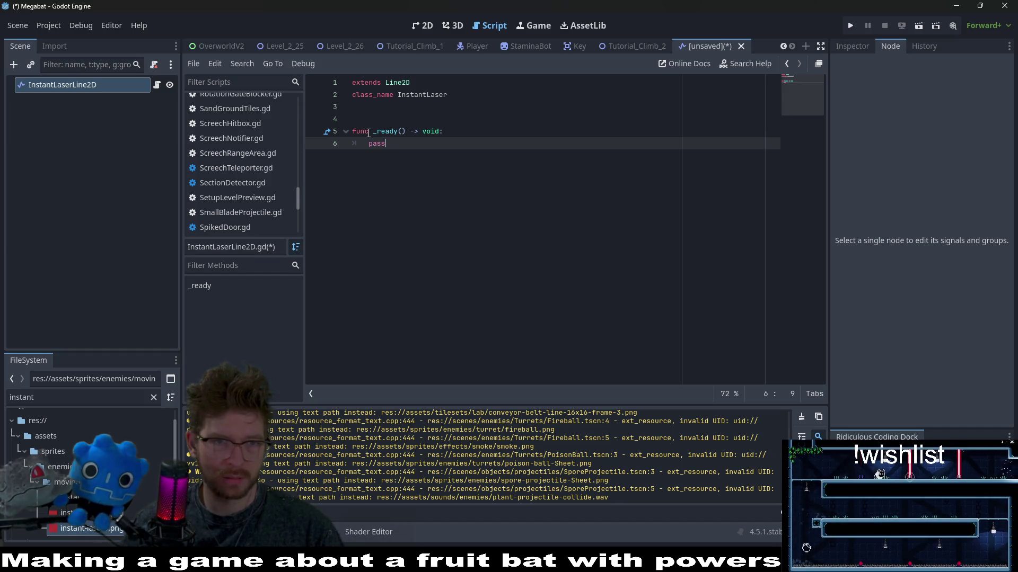
{"action": "key", "text": "Up"}
{"action": "key", "text": "Up"}
{"action": "key", "text": "Up"}
{"action": "key", "text": "Return"}
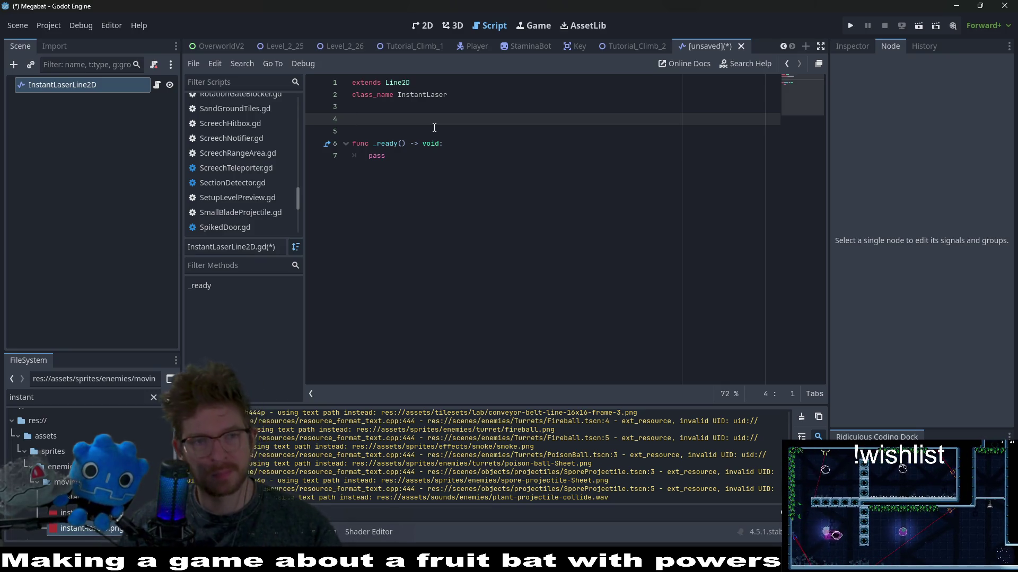
- Switch to the 2D workspace to see the InstantLaserLine2D scene's red laser band
{"action": "left_click", "coordinate": [427, 25]}
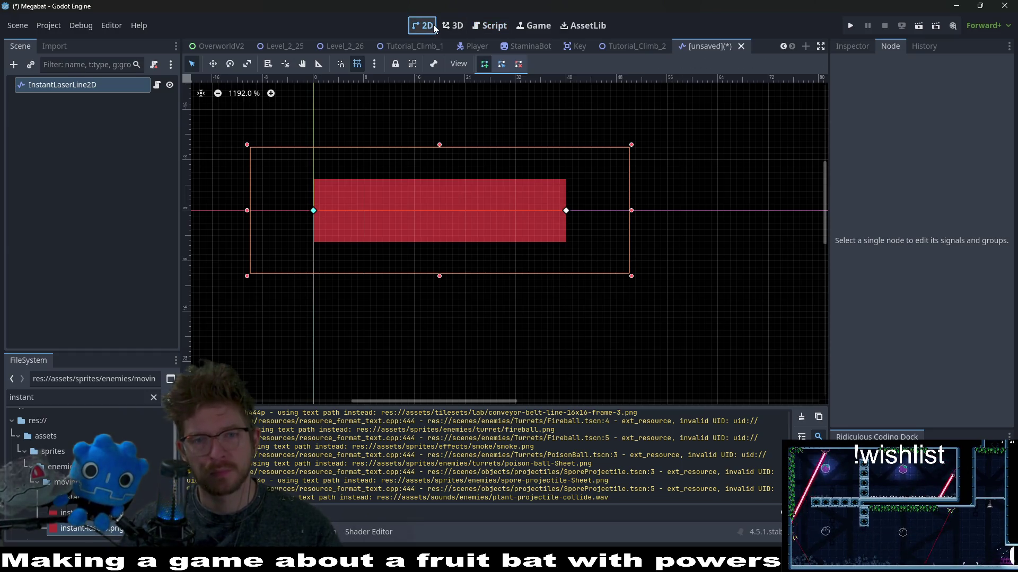
- Select the InstantLaserLine2D root and save it as InstantLaserLine2D.tscn in scenes/enemies/stationary
{"action": "left_click", "coordinate": [540, 27]}
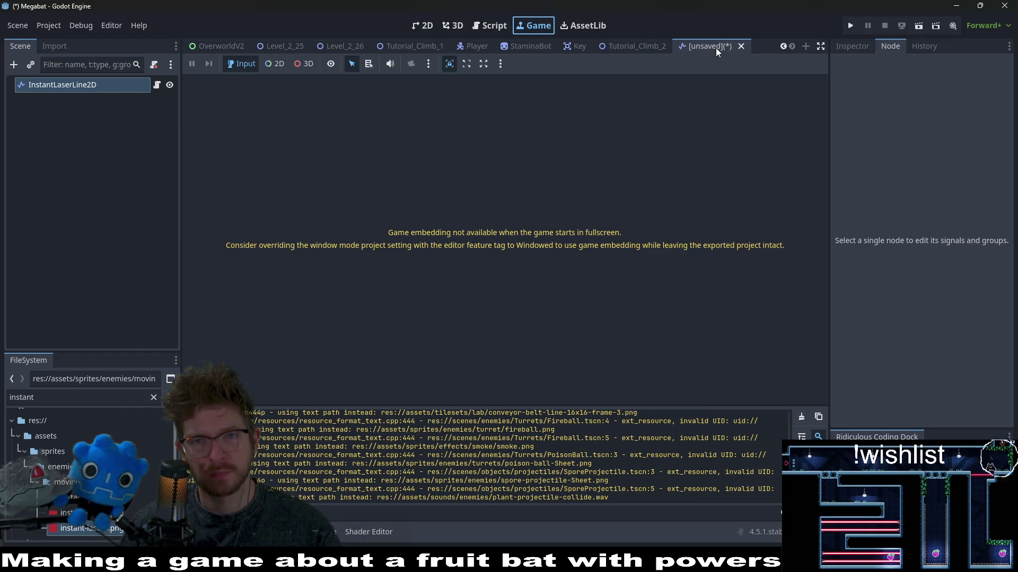
{"action": "left_click", "coordinate": [128, 86]}
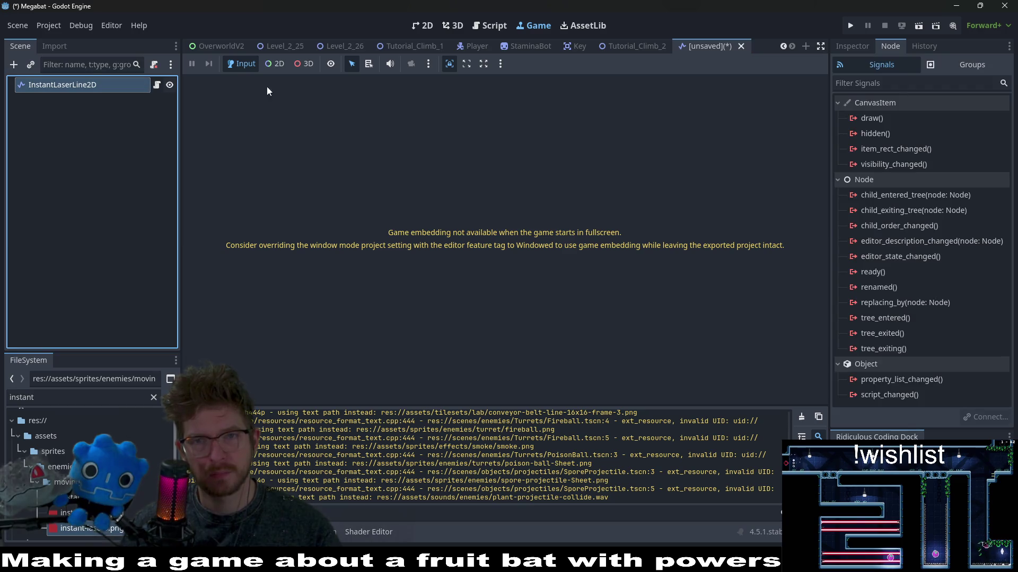
{"action": "left_click", "coordinate": [708, 46]}
{"action": "key", "text": "ctrl+s"}
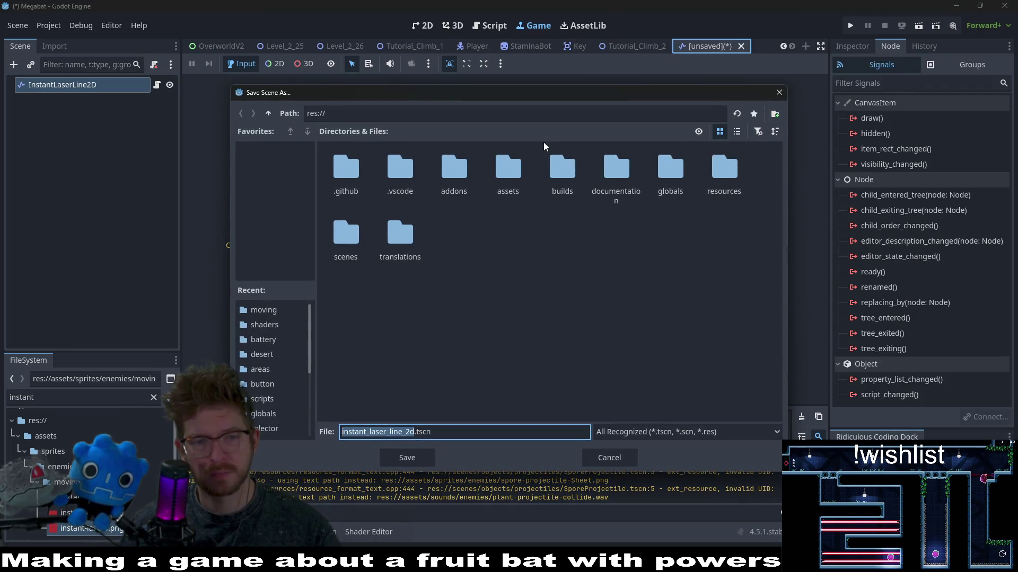
{"action": "type", "text": "Instant"}
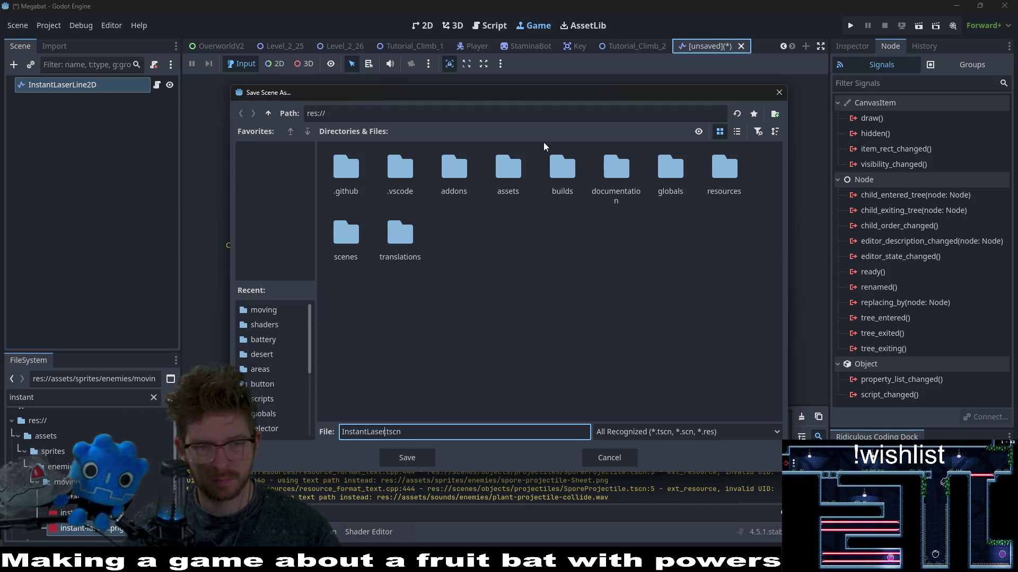
{"action": "type", "text": "2D"}
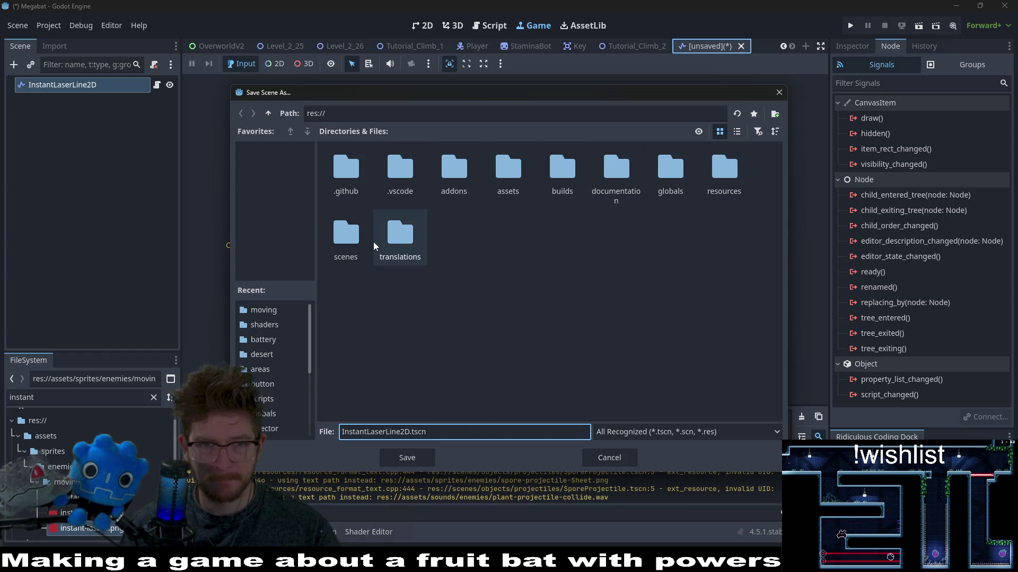
{"action": "double_click", "coordinate": [346, 236]}
{"action": "double_click", "coordinate": [455, 172]}
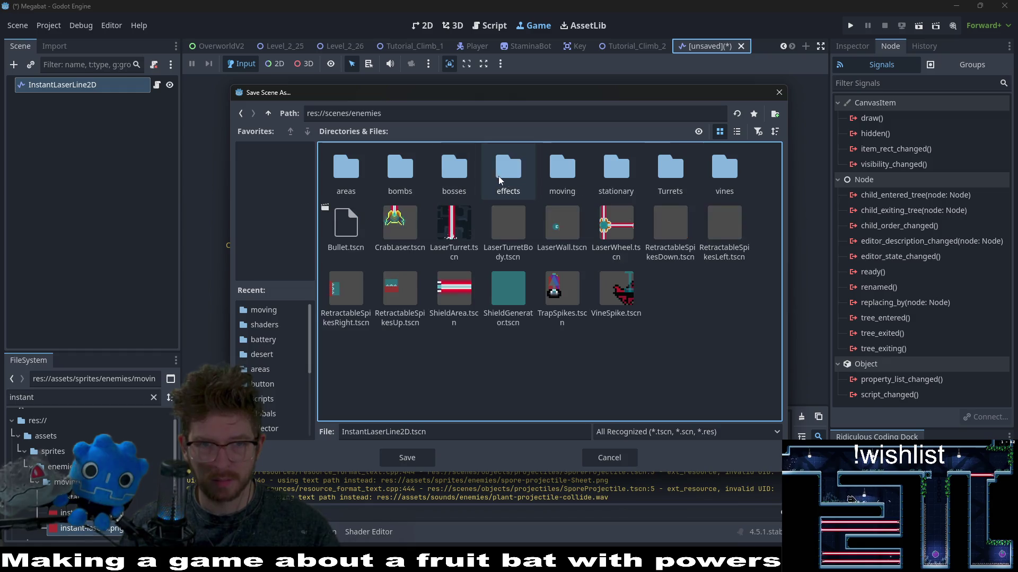
{"action": "double_click", "coordinate": [612, 177]}
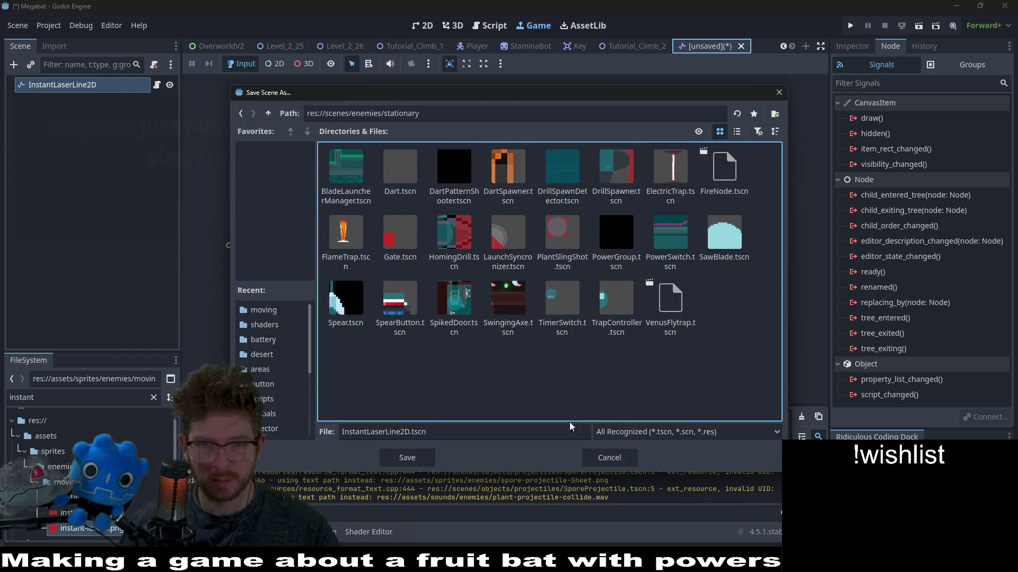
{"action": "left_click", "coordinate": [425, 459]}
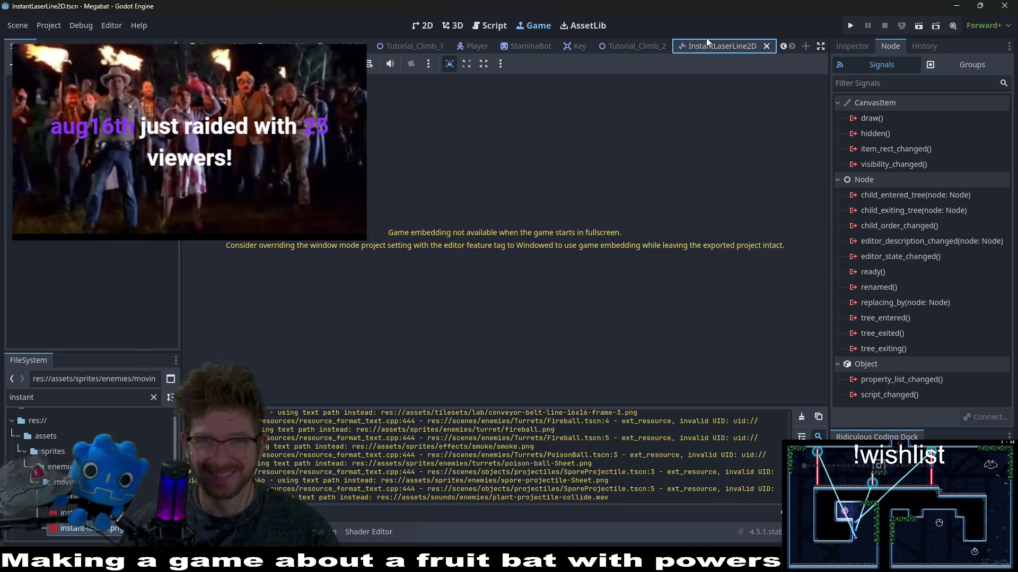
- Zoom out and reposition the laser in the 2D view, then run the Megabat project
{"action": "left_click", "coordinate": [421, 27]}
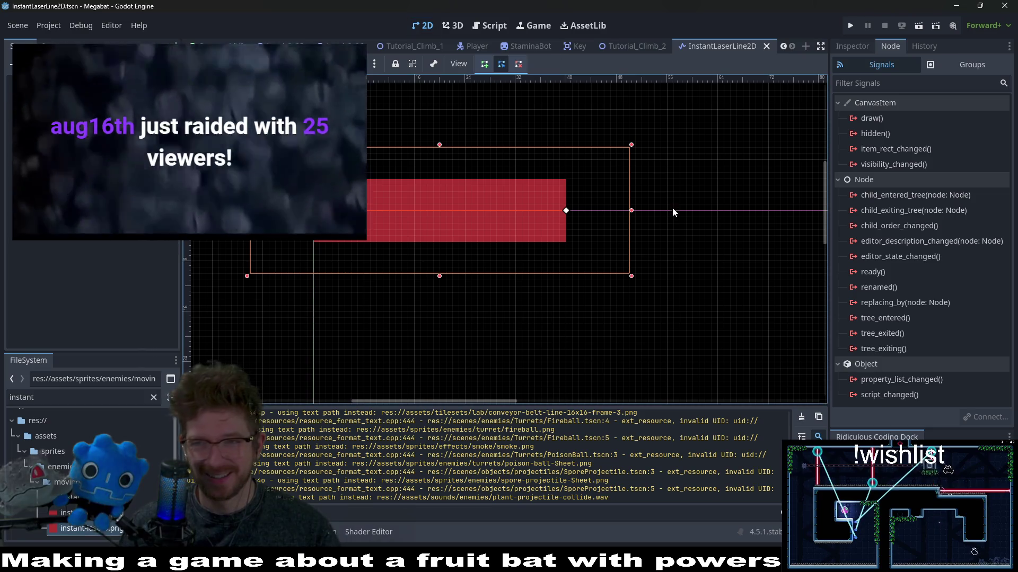
{"action": "scroll", "coordinate": [672, 208], "scroll_direction": "down", "scroll_amount": 3}
{"action": "scroll", "coordinate": [733, 167], "scroll_direction": "down", "scroll_amount": 1}
{"action": "left_click_drag", "start_coordinate": [733, 166], "coordinate": [674, 212]}
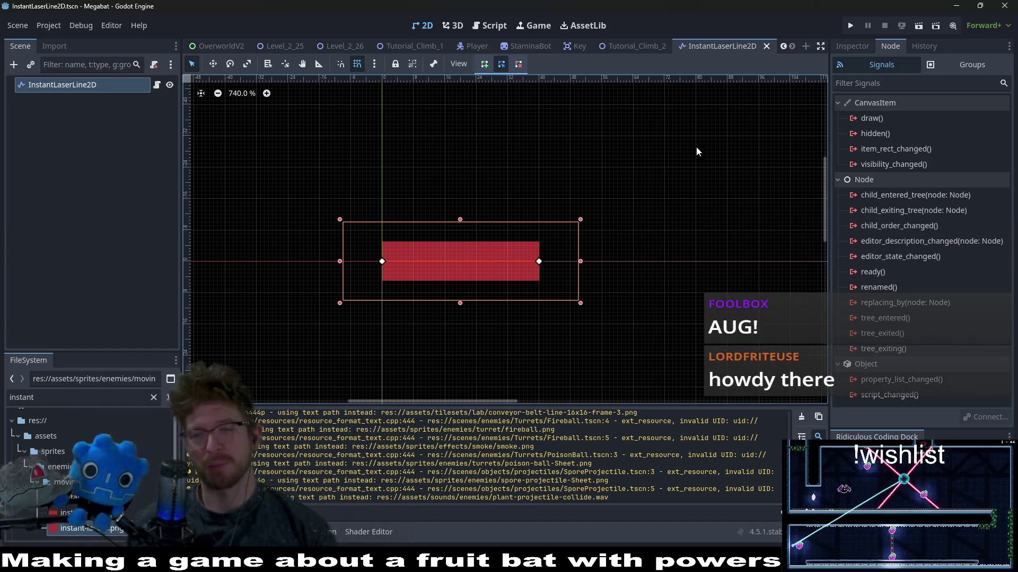
{"action": "left_click", "coordinate": [851, 26]}
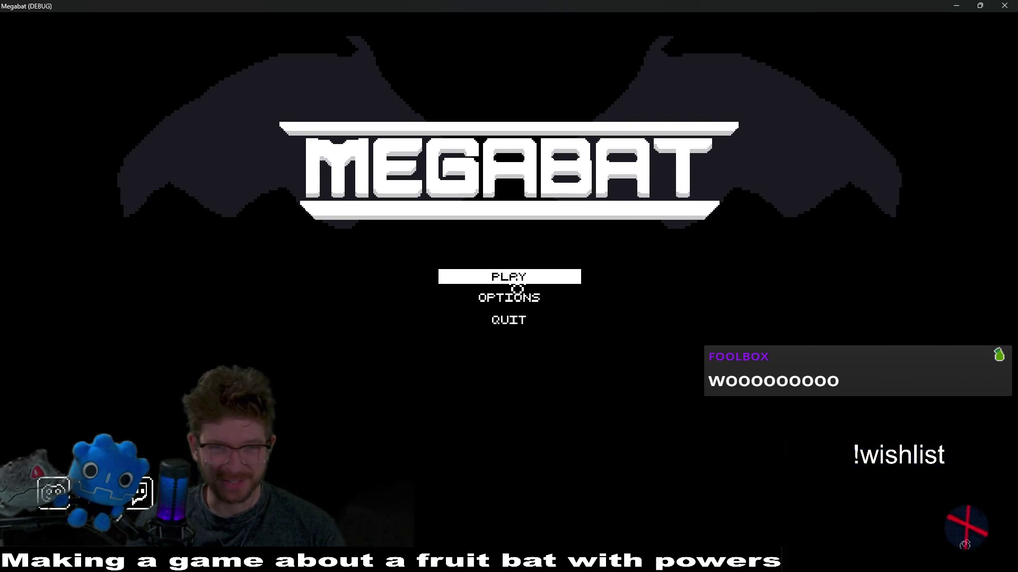
- Start level 01 from the title menu via a profile and the first section, and fly through it
{"action": "left_click", "coordinate": [503, 271]}
{"action": "left_click", "coordinate": [516, 189]}
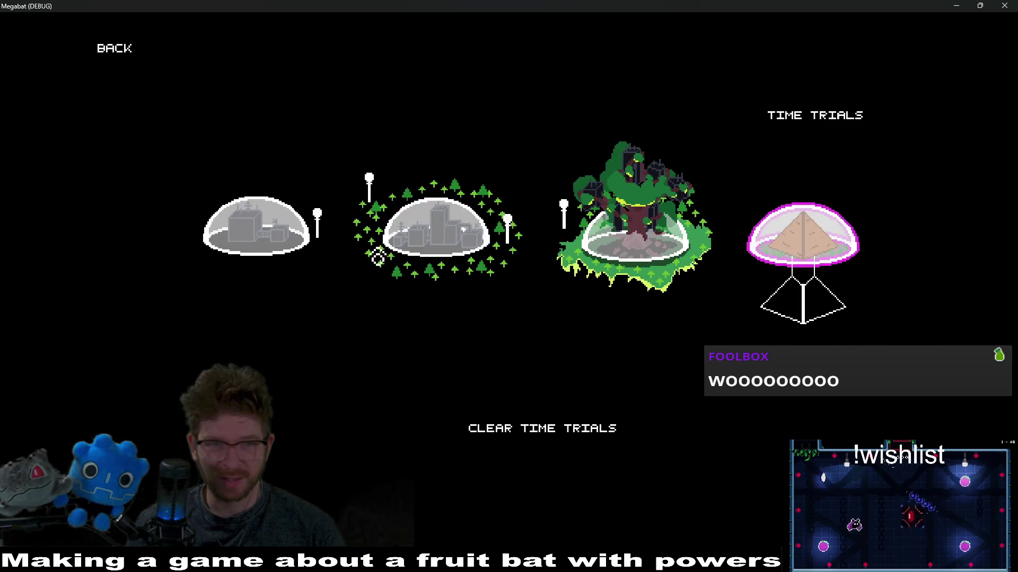
{"action": "left_click", "coordinate": [261, 228]}
{"action": "left_click", "coordinate": [391, 302]}
{"action": "key", "text": "s"}
{"action": "key", "text": "d"}
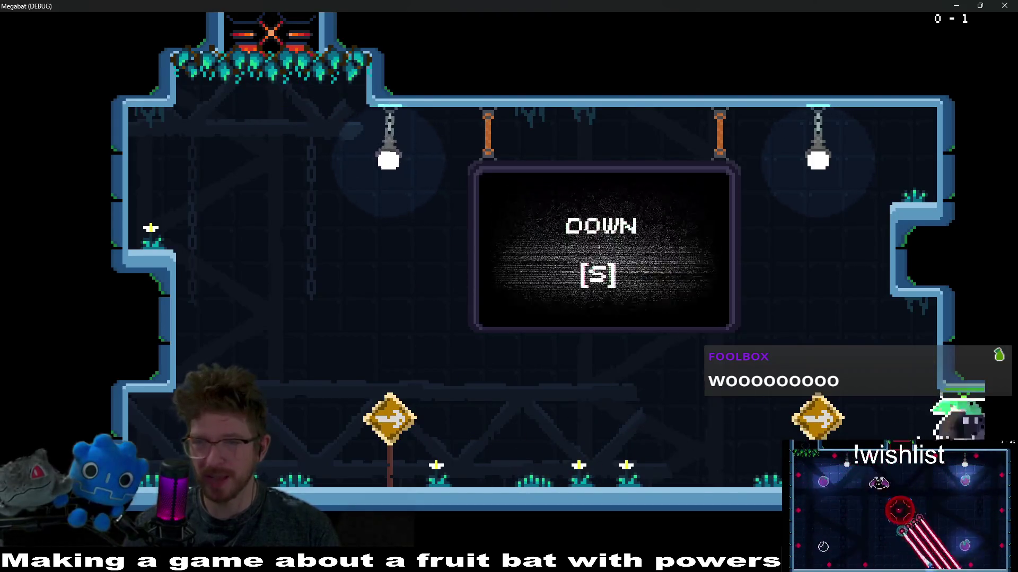
{"action": "key", "text": "s"}
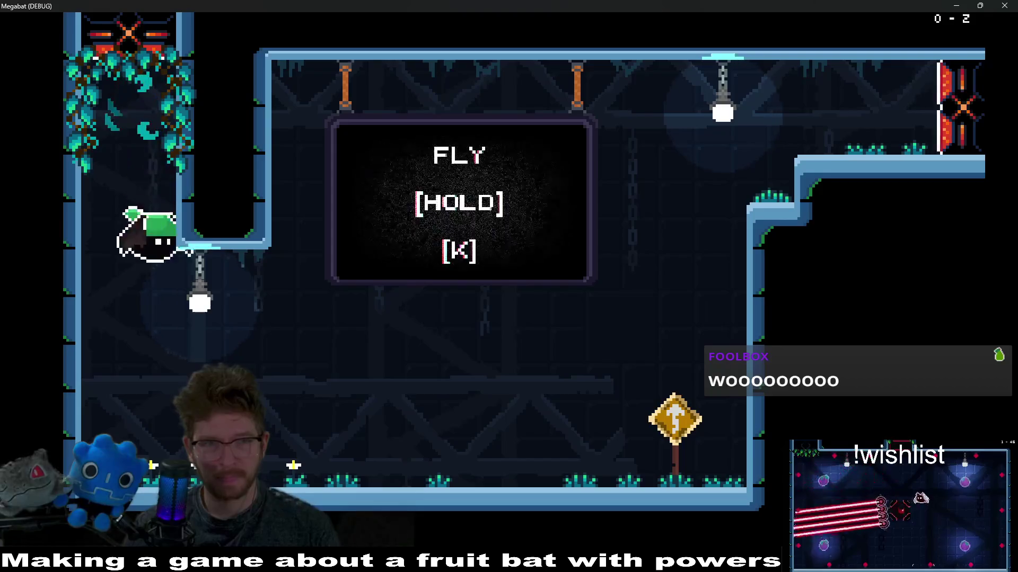
- Pause and use Level Select to load level 07 of the first world
{"action": "key", "text": "d"}
{"action": "key", "text": "Escape"}
{"action": "key", "text": "Down"}
{"action": "key", "text": "Down"}
{"action": "key", "text": "Down"}
{"action": "key", "text": "Up"}
{"action": "key", "text": "Return"}
{"action": "key", "text": "Up"}
{"action": "key", "text": "Down"}
{"action": "key", "text": "Return"}
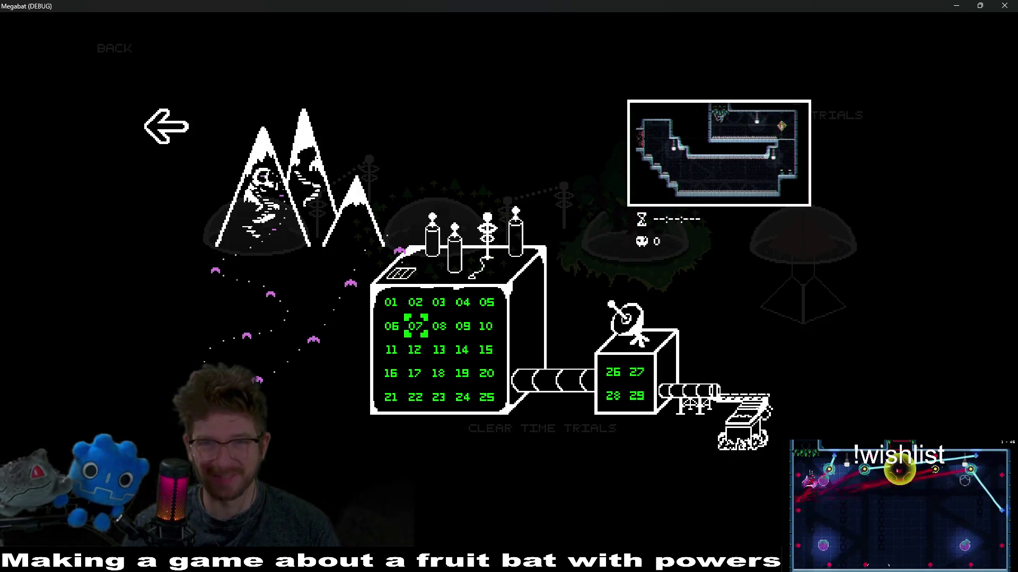
{"action": "key", "text": "Return"}
- Browse the hat picker from the pause menu, choose no hat, and load a different level
{"action": "key", "text": "Escape"}
{"action": "key", "text": "Down"}
{"action": "key", "text": "Down"}
{"action": "key", "text": "Down"}
{"action": "key", "text": "Return"}
{"action": "key", "text": "Right"}
{"action": "key", "text": "Right"}
{"action": "key", "text": "Right"}
{"action": "key", "text": "Left"}
{"action": "key", "text": "Left"}
{"action": "key", "text": "Left"}
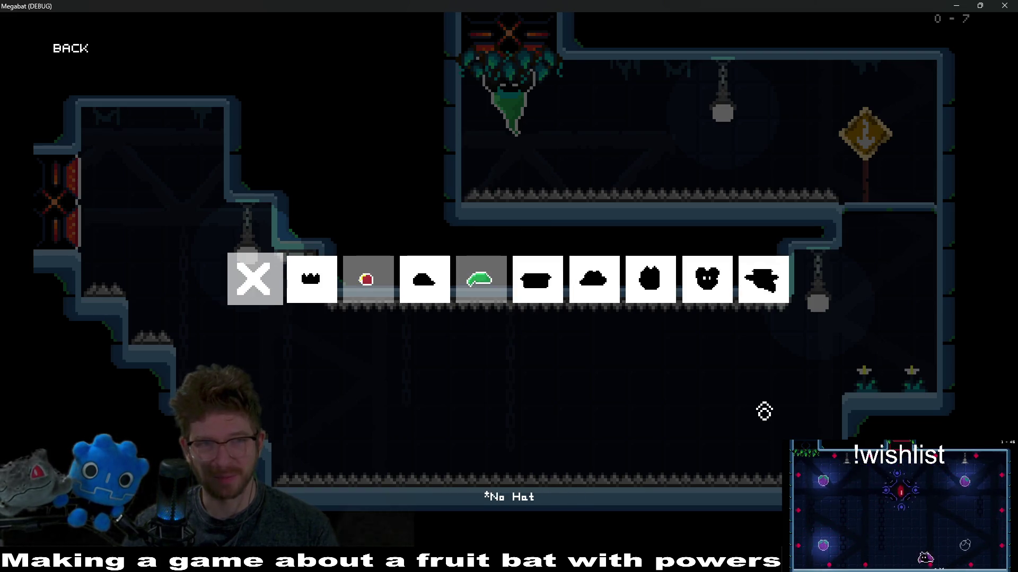
{"action": "key", "text": "Return"}
{"action": "key", "text": "Down"}
{"action": "key", "text": "Down"}
{"action": "key", "text": "Return"}
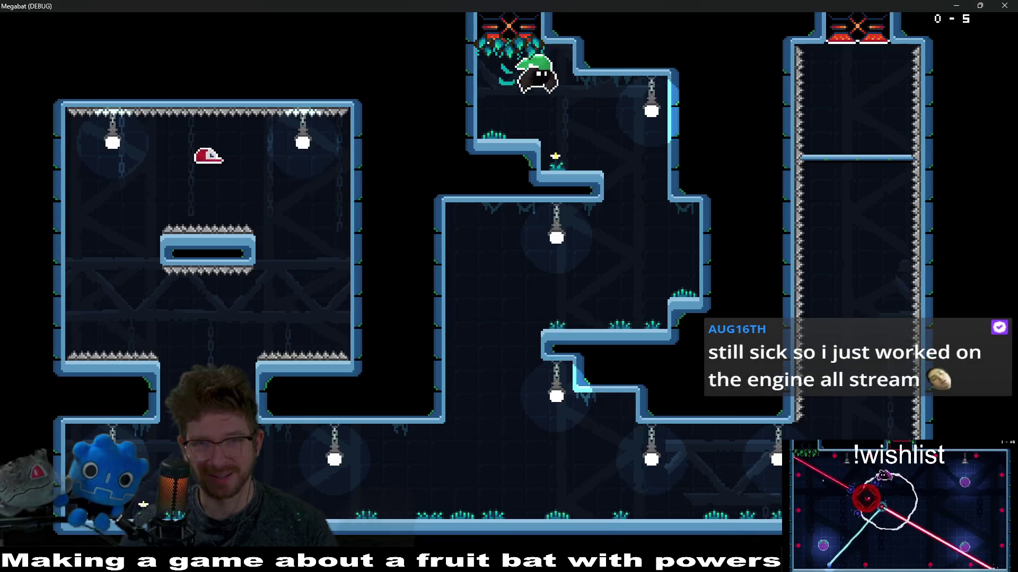
- Fly the bat to the upper-left room and collect the red baseball hat
{"action": "key", "text": "Left"}
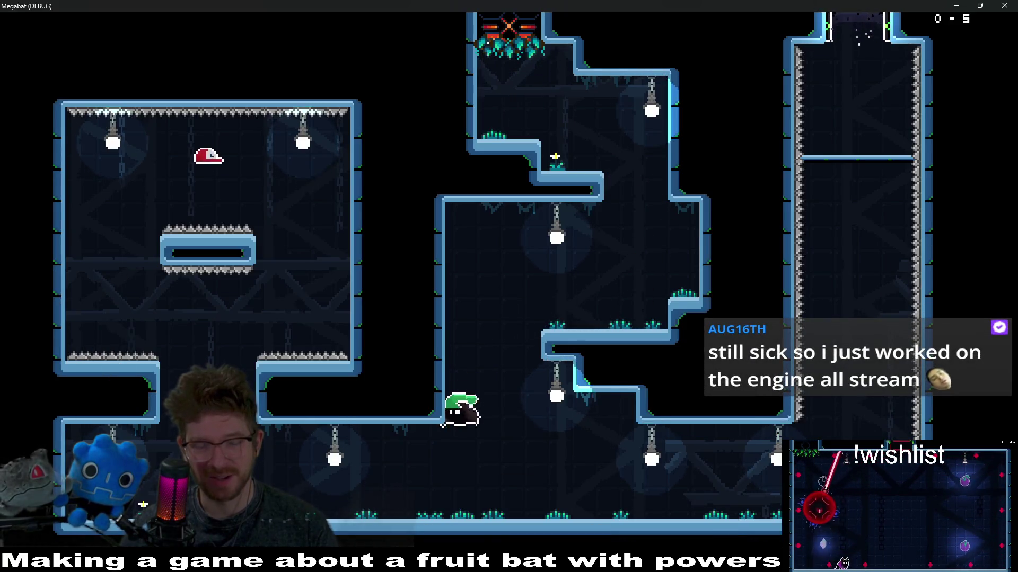
{"action": "key", "text": "Up"}
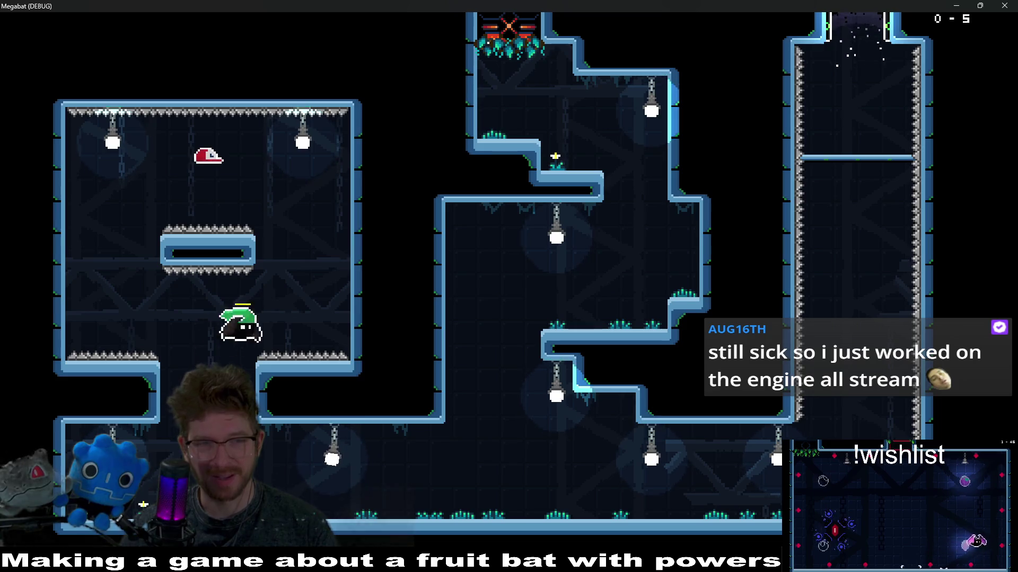
{"action": "key", "text": "Left"}
{"action": "key", "text": "Right"}
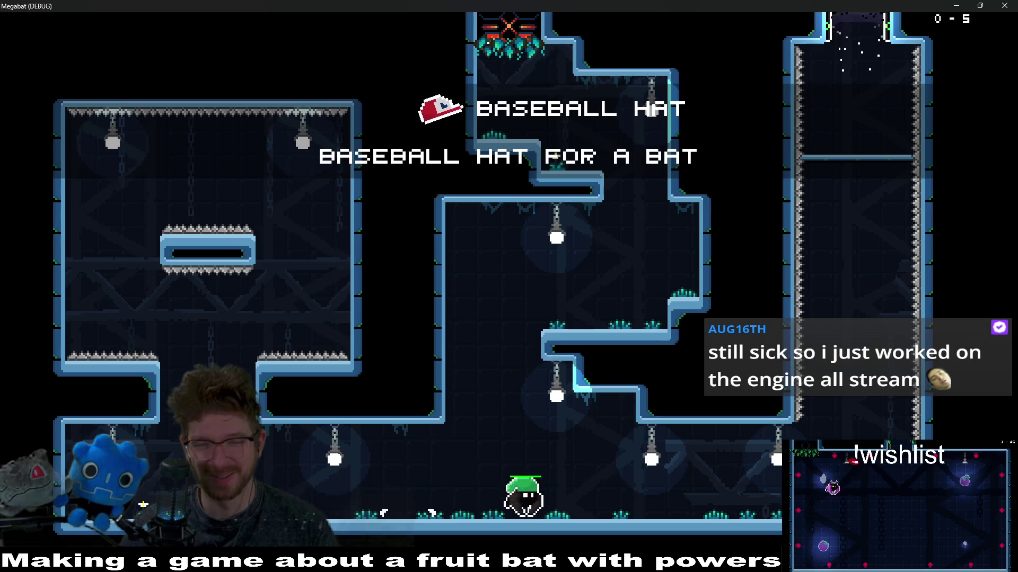
- Equip the baseball hat from the pause menu's hat picker and resume play
{"action": "key", "text": "Escape"}
{"action": "key", "text": "Down"}
{"action": "key", "text": "Down"}
{"action": "key", "text": "Down"}
{"action": "key", "text": "Return"}
{"action": "key", "text": "Right"}
{"action": "key", "text": "Right"}
{"action": "key", "text": "Right"}
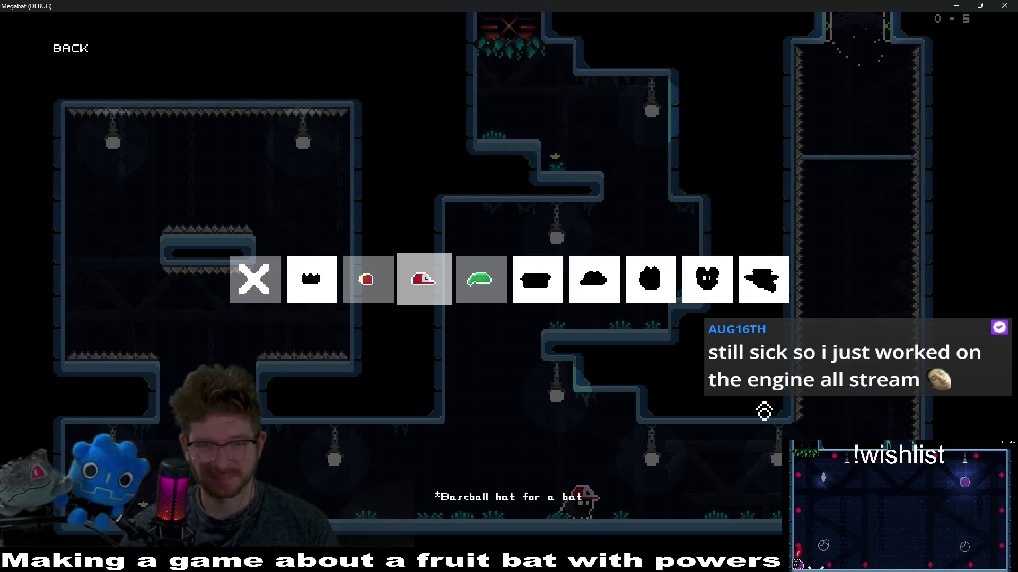
{"action": "key", "text": "Return"}
{"action": "key", "text": "Return"}
{"action": "key", "text": "Right"}
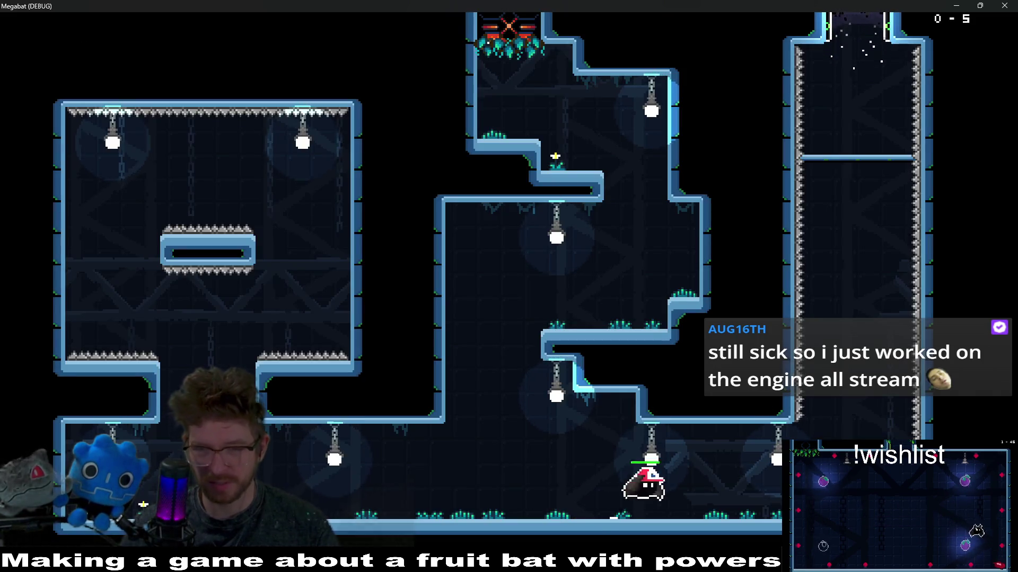
- Fly up the right-hand shaft and along the corridor, then close the game window
{"action": "key", "text": "space"}
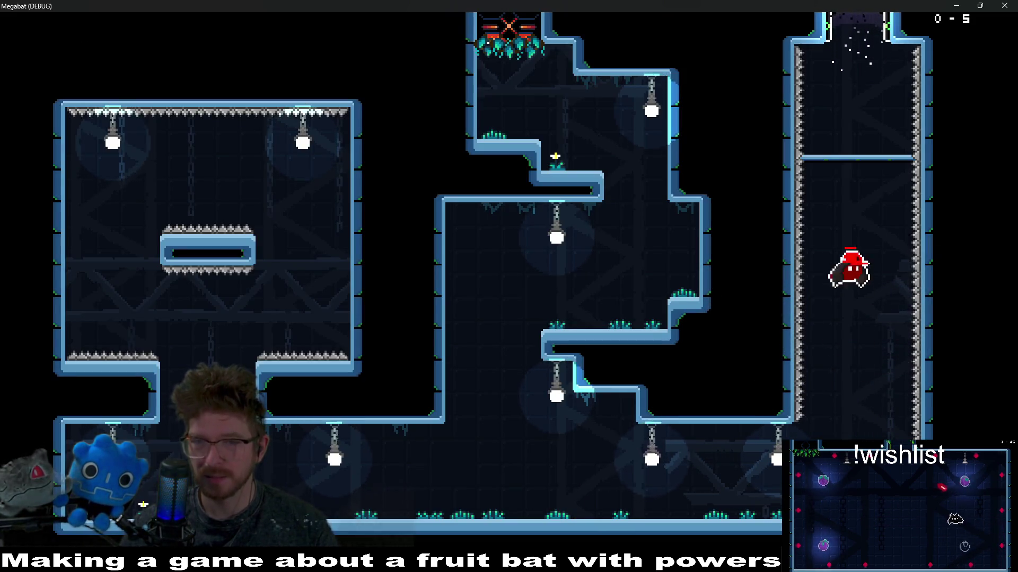
{"action": "key", "text": "space"}
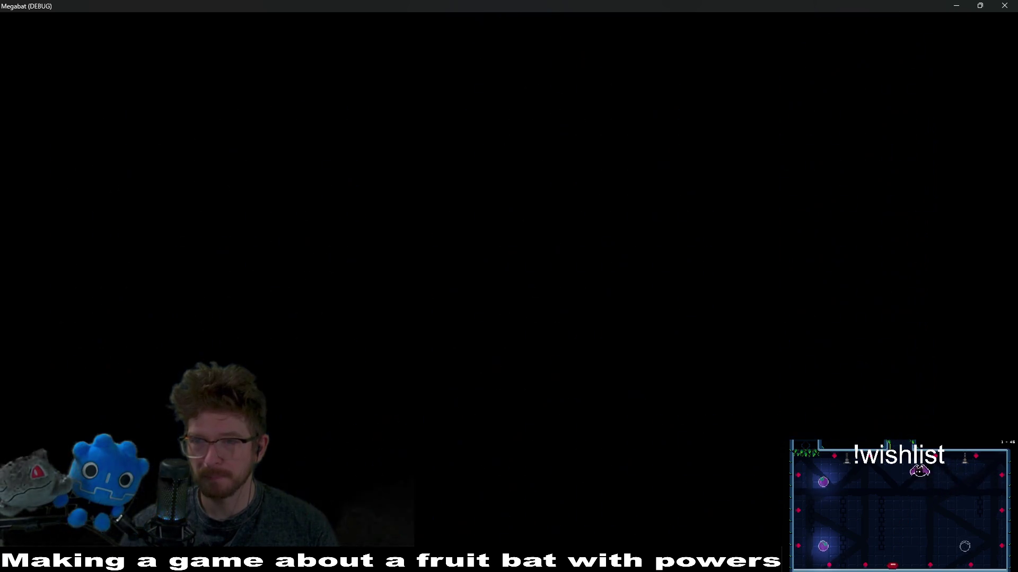
{"action": "key", "text": "Right"}
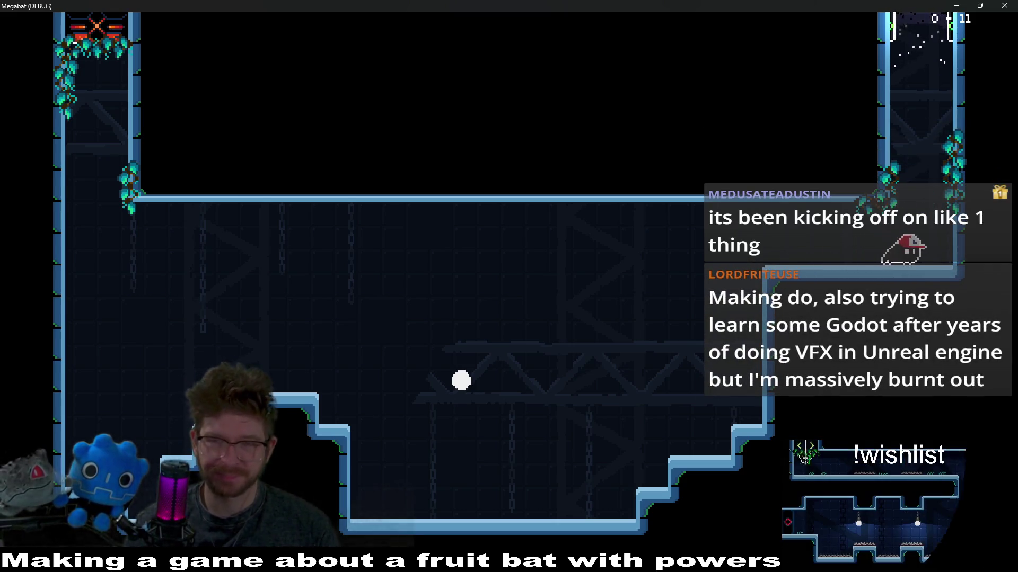
{"action": "left_click", "coordinate": [1007, 8]}
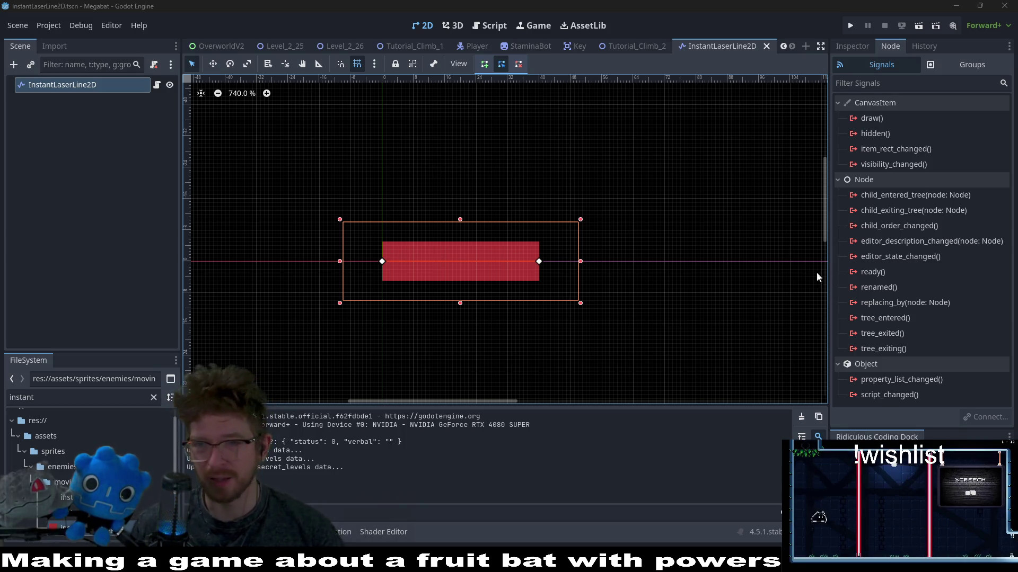
- Review the fill texture's three animation frames in the Inspector, then bring up InstantLaserLine2D.gd
{"action": "left_click", "coordinate": [845, 44]}
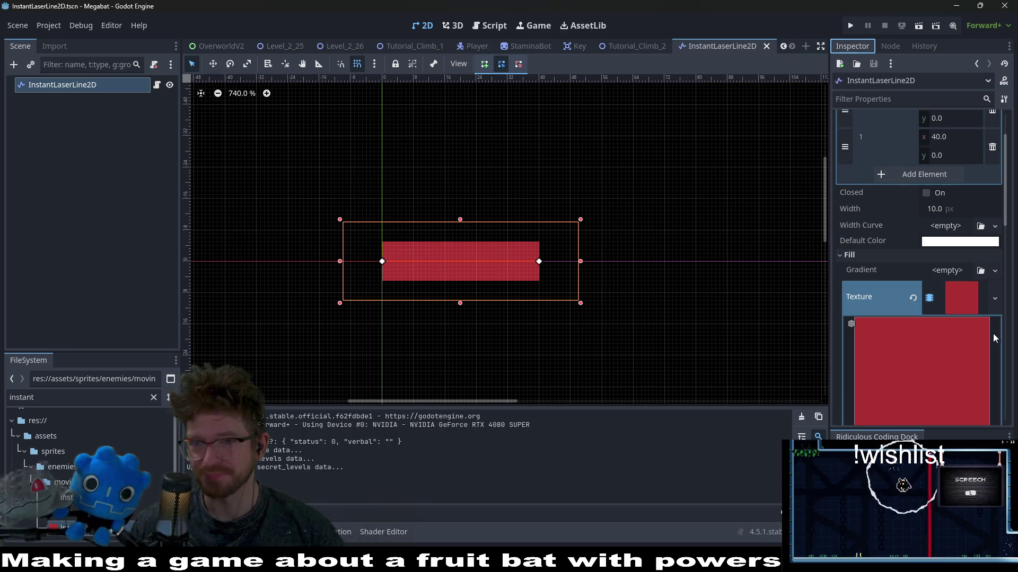
{"action": "left_click", "coordinate": [947, 374]}
{"action": "scroll", "coordinate": [947, 367], "scroll_direction": "down", "scroll_amount": 3}
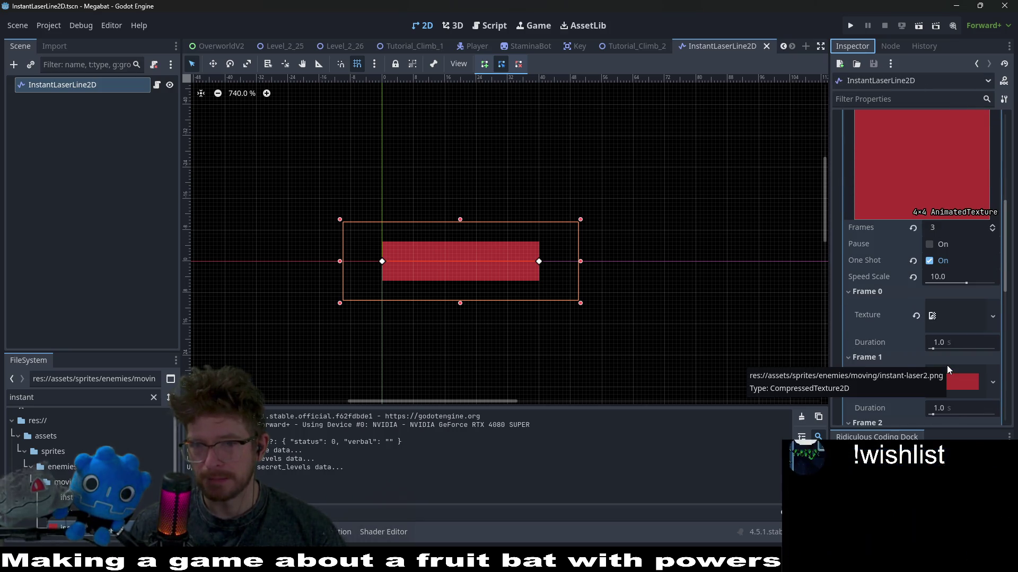
{"action": "scroll", "coordinate": [947, 364], "scroll_direction": "down", "scroll_amount": 3}
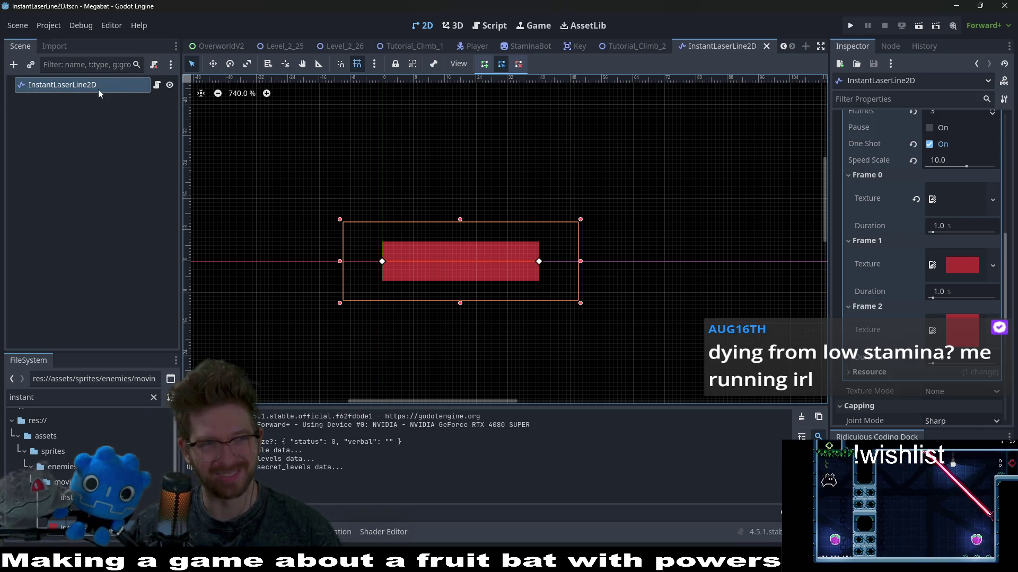
{"action": "left_click", "coordinate": [491, 26]}
{"action": "left_click", "coordinate": [395, 160]}
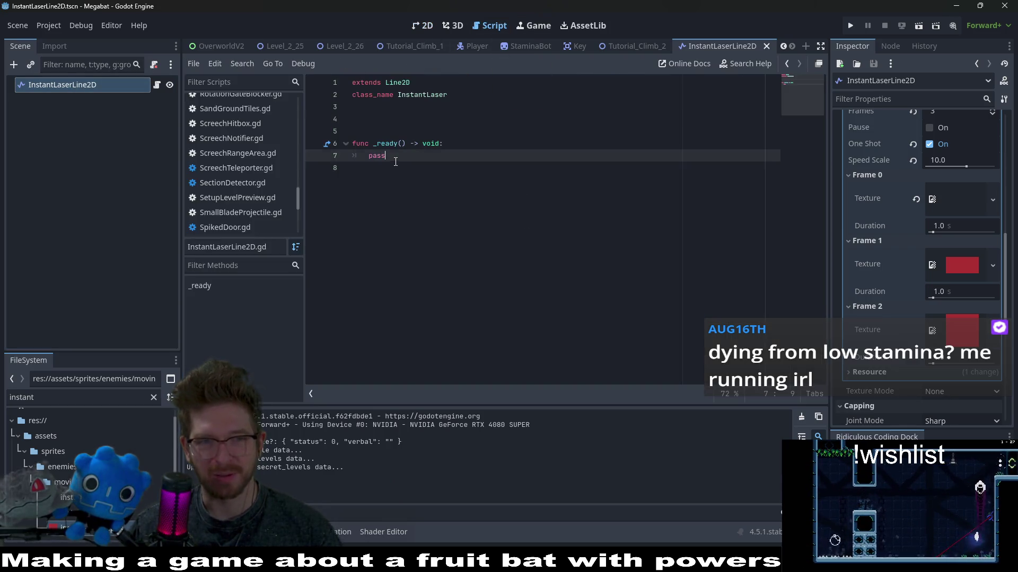
- Add a 'func setup() -> void:' function with a pass body below _ready()
{"action": "left_click", "coordinate": [435, 185]}
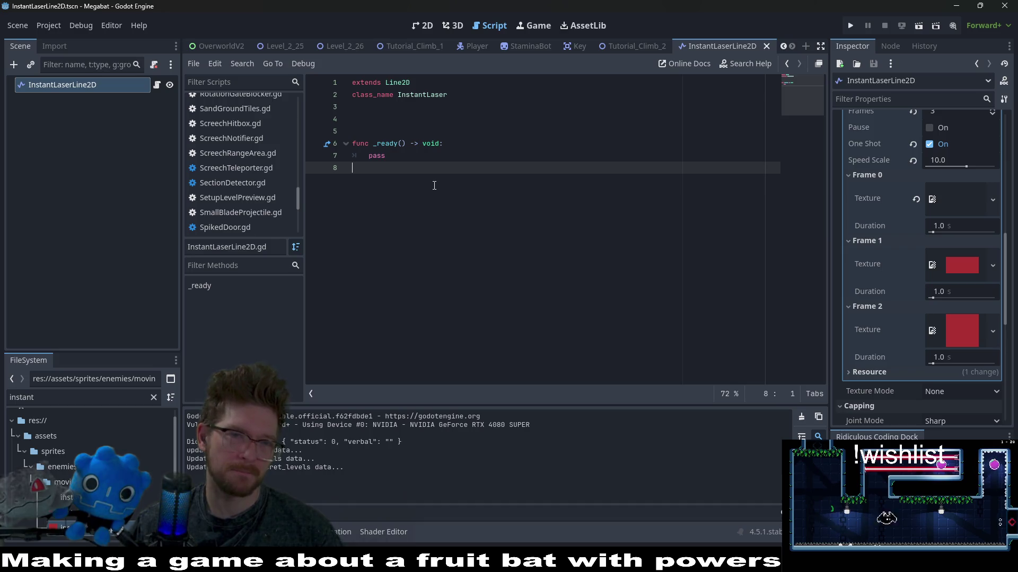
{"action": "key", "text": "Return"}
{"action": "key", "text": "Return"}
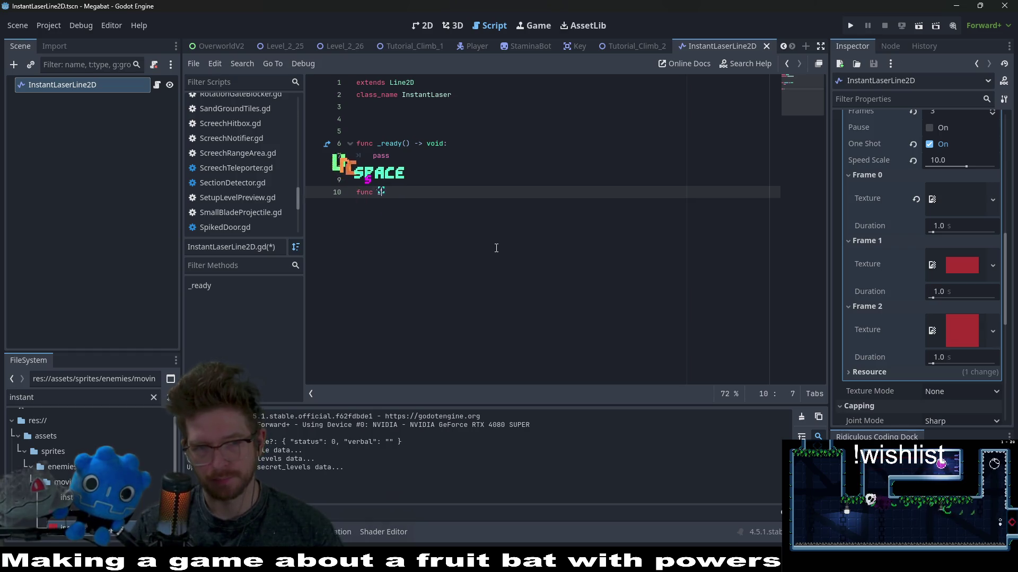
{"action": "type", "text": "et_"}
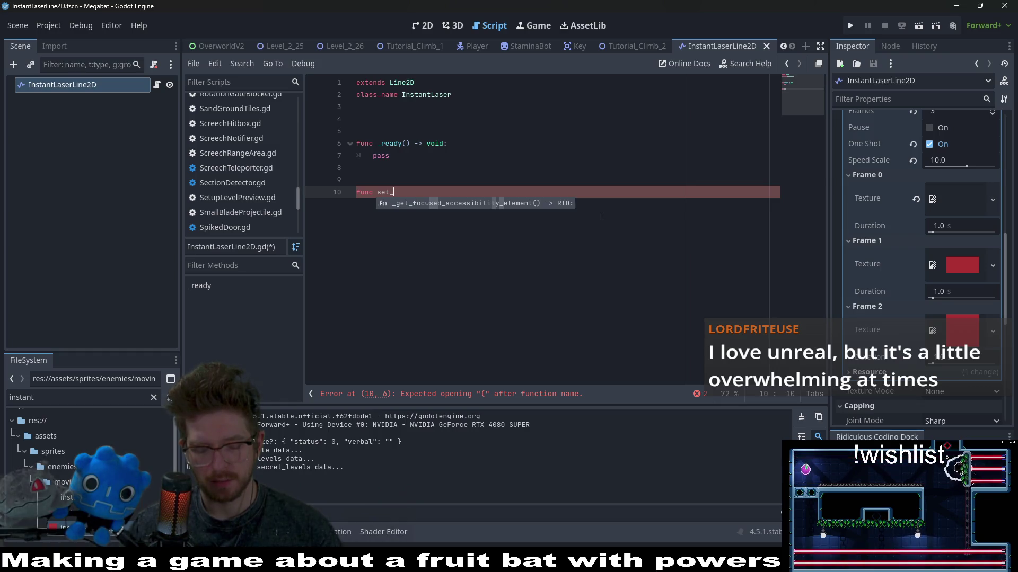
{"action": "key", "text": "BackSpace"}
{"action": "key", "text": "BackSpace"}
{"action": "key", "text": "BackSpace"}
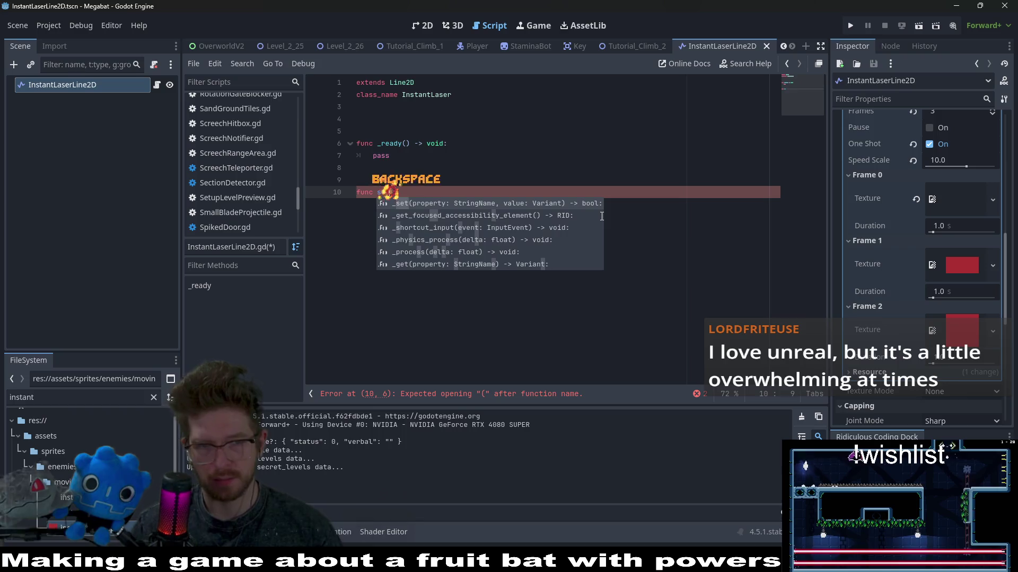
{"action": "type", "text": "init()"}
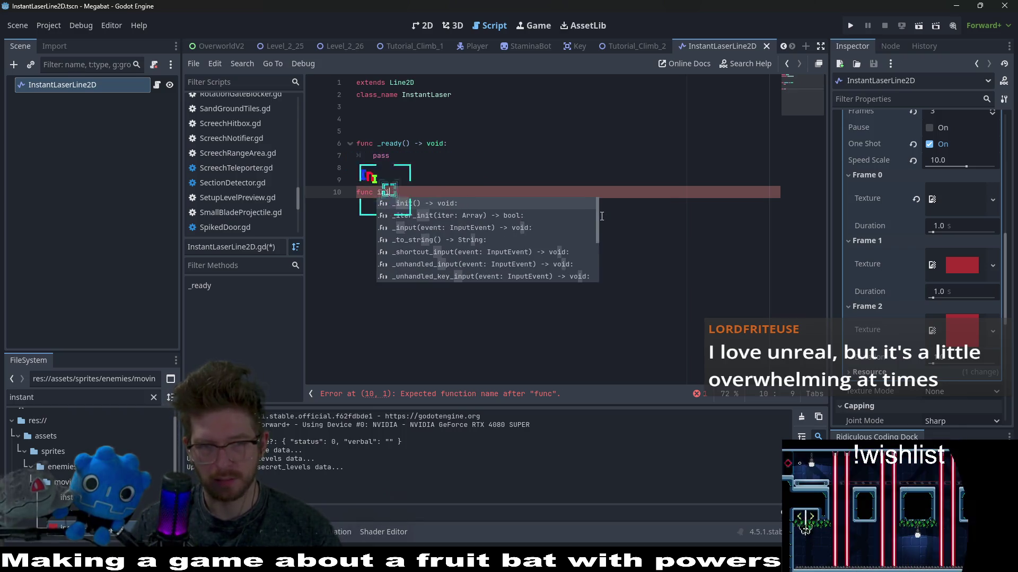
{"action": "key", "text": "BackSpace"}
{"action": "key", "text": "BackSpace"}
{"action": "key", "text": "BackSpace"}
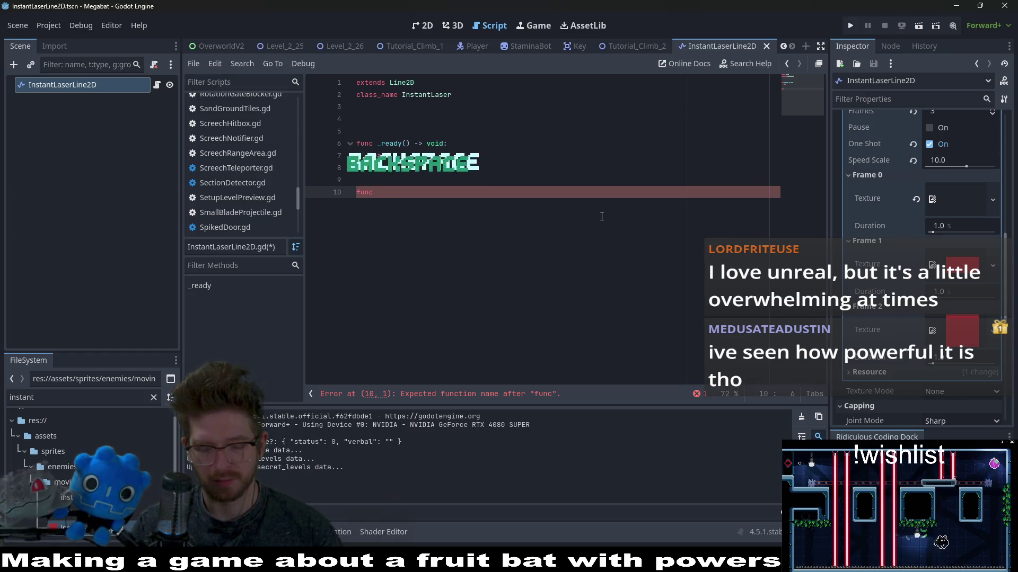
{"action": "type", "text": "set("}
{"action": "key", "text": "BackSpace"}
{"action": "type", "text": "up() -> void:"}
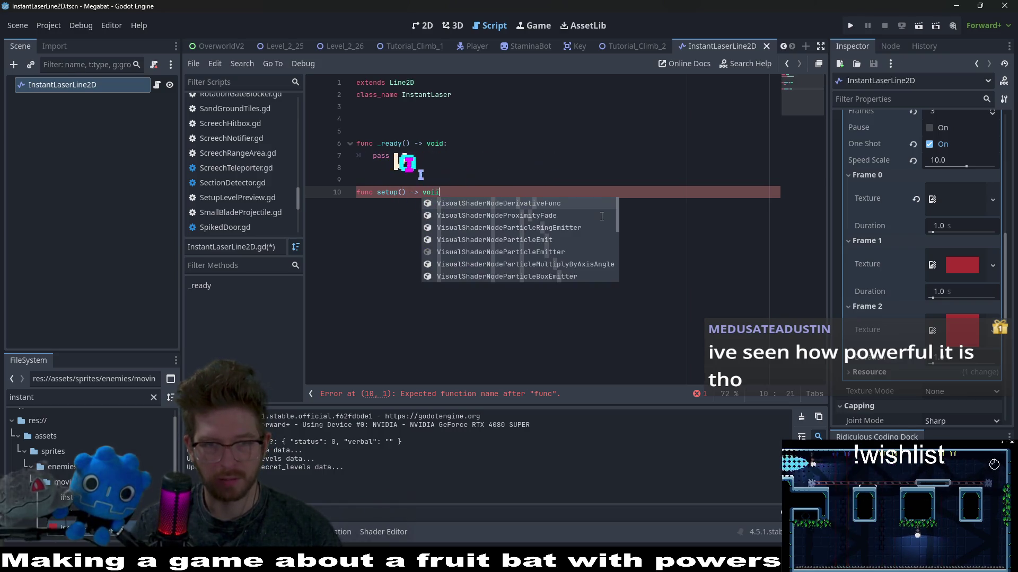
{"action": "key", "text": "Return"}
{"action": "type", "text": "pass"}
- Give setup the parameters 'rd: float, distance: float' and start replacing pass
{"action": "key", "text": "Up"}
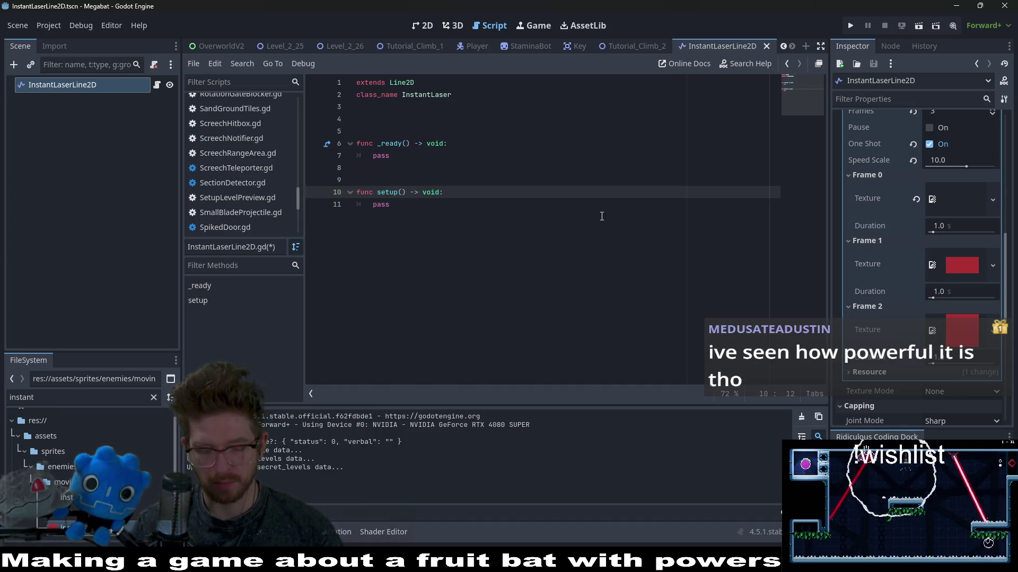
{"action": "type", "text": "rotation"}
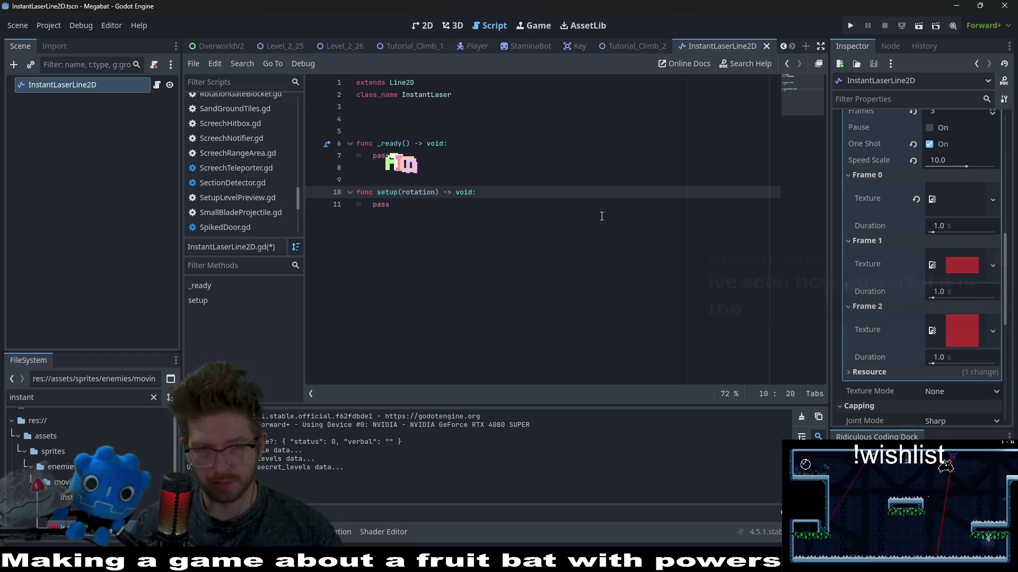
{"action": "type", "text": "g"}
{"action": "key", "text": "BackSpace"}
{"action": "key", "text": "BackSpace"}
{"action": "key", "text": "BackSpace"}
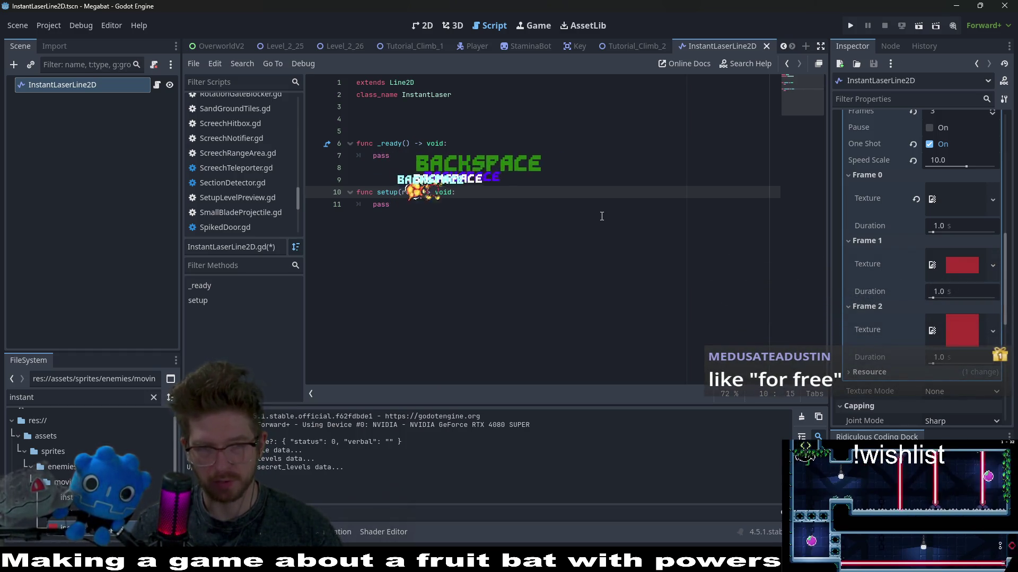
{"action": "type", "text": "Rotation"}
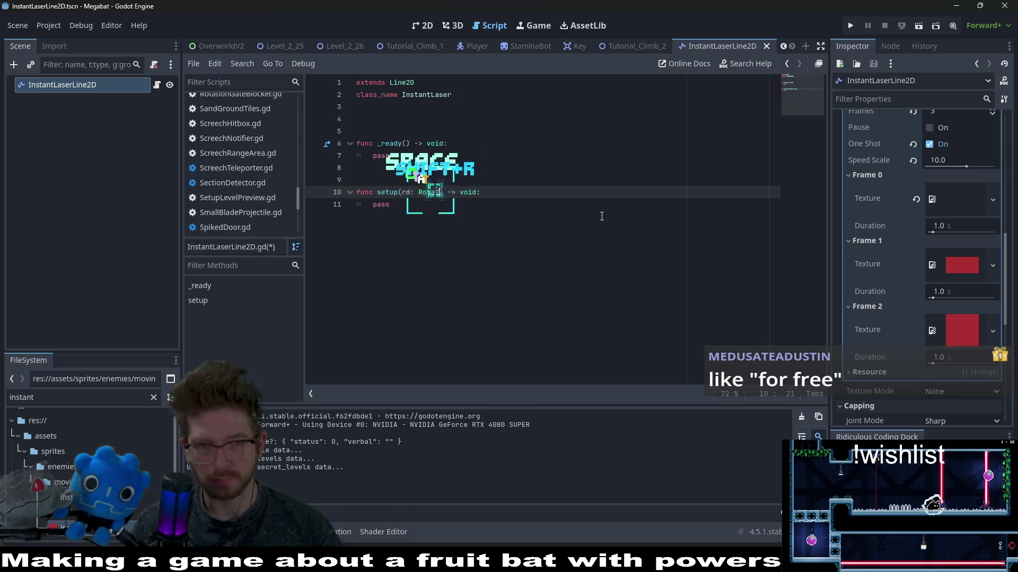
{"action": "key", "text": "BackSpace"}
{"action": "key", "text": "BackSpace"}
{"action": "key", "text": "BackSpace"}
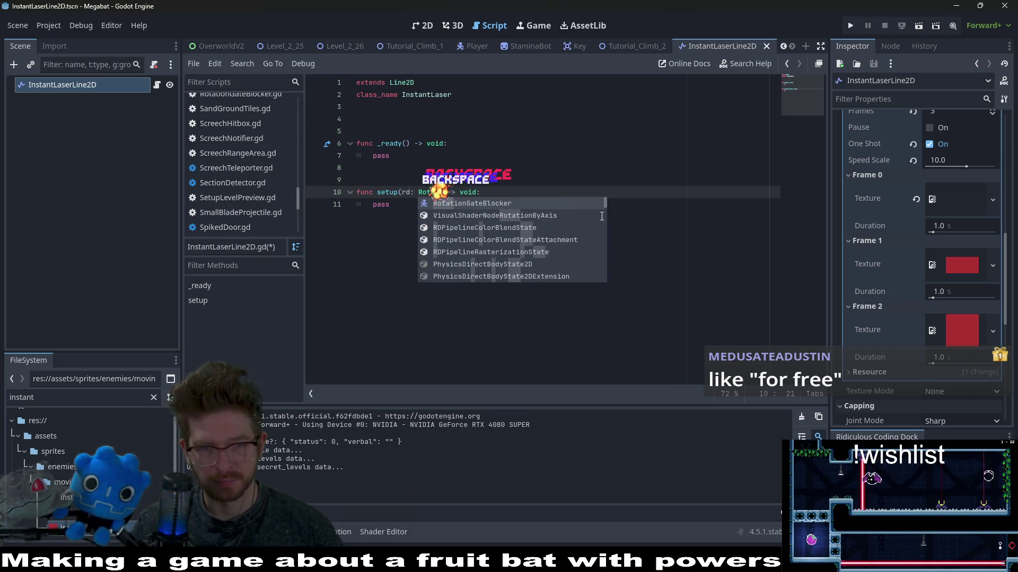
{"action": "type", "text": "float, "}
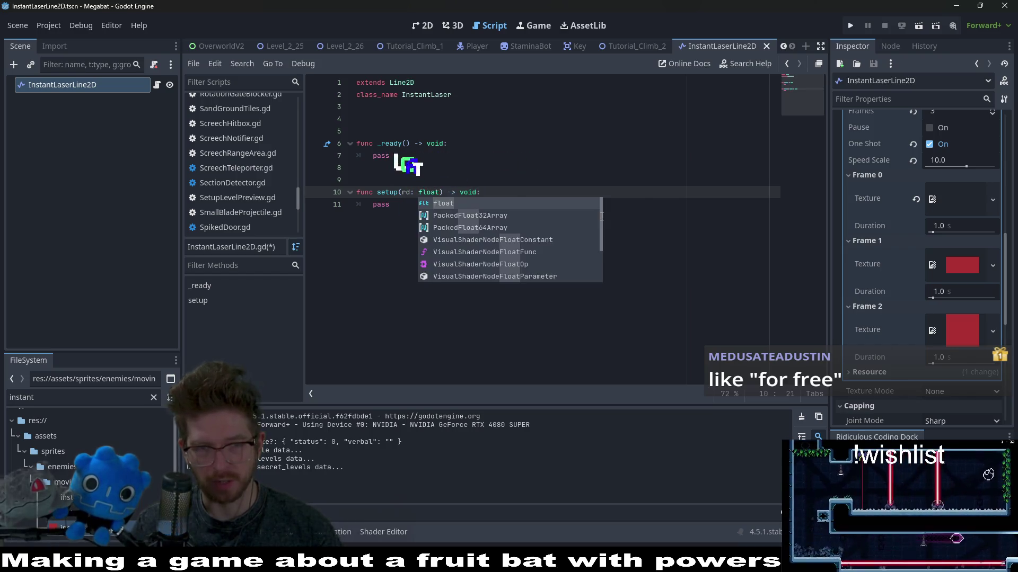
{"action": "type", "text": "dista"}
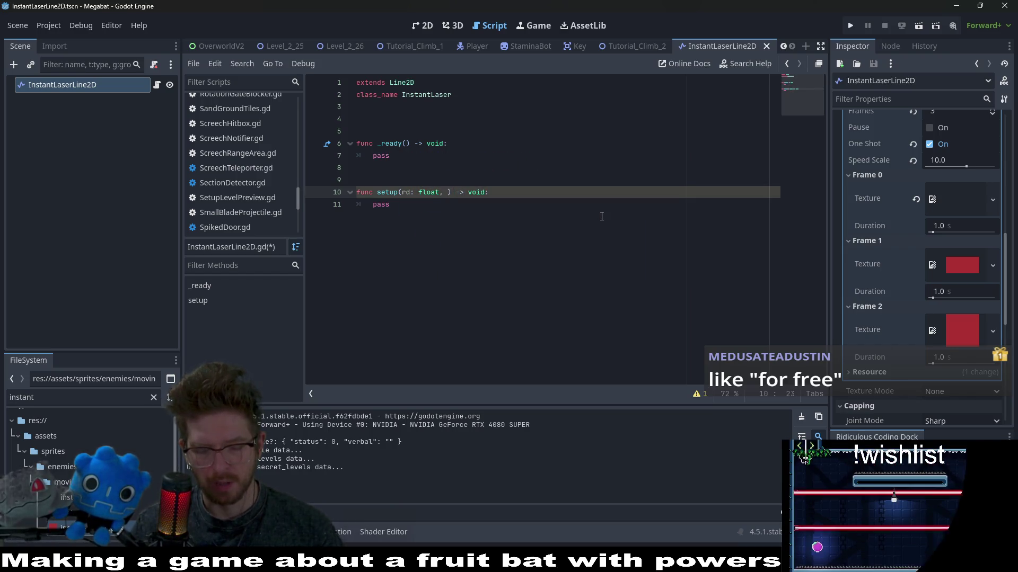
{"action": "type", "text": "nce: "}
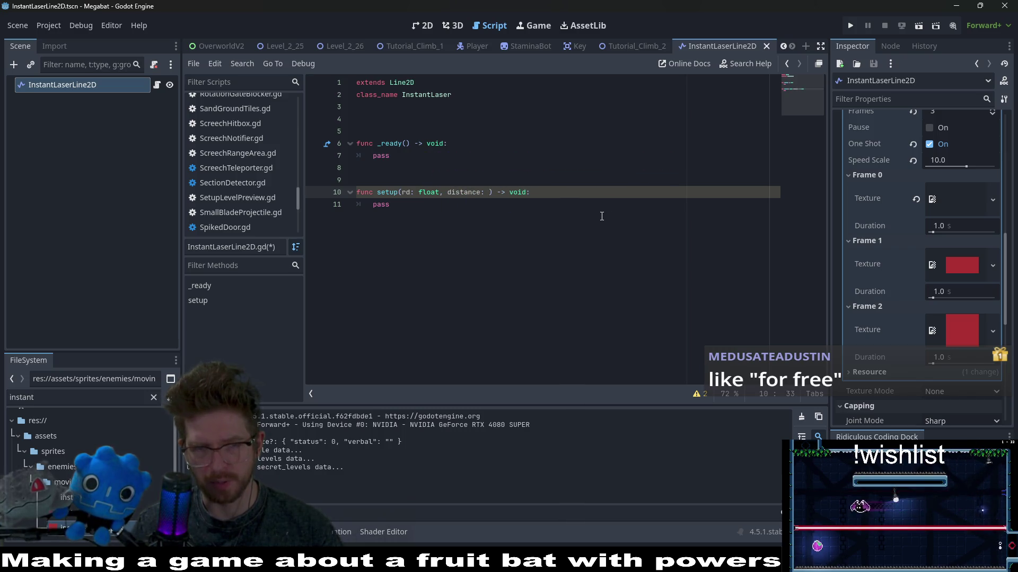
{"action": "type", "text": "float"}
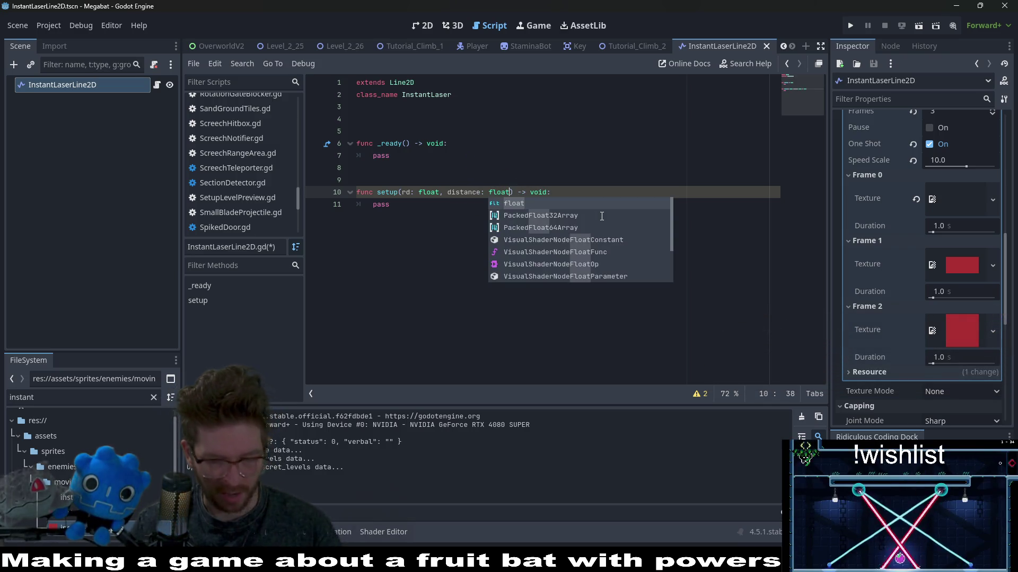
{"action": "key", "text": "Escape"}
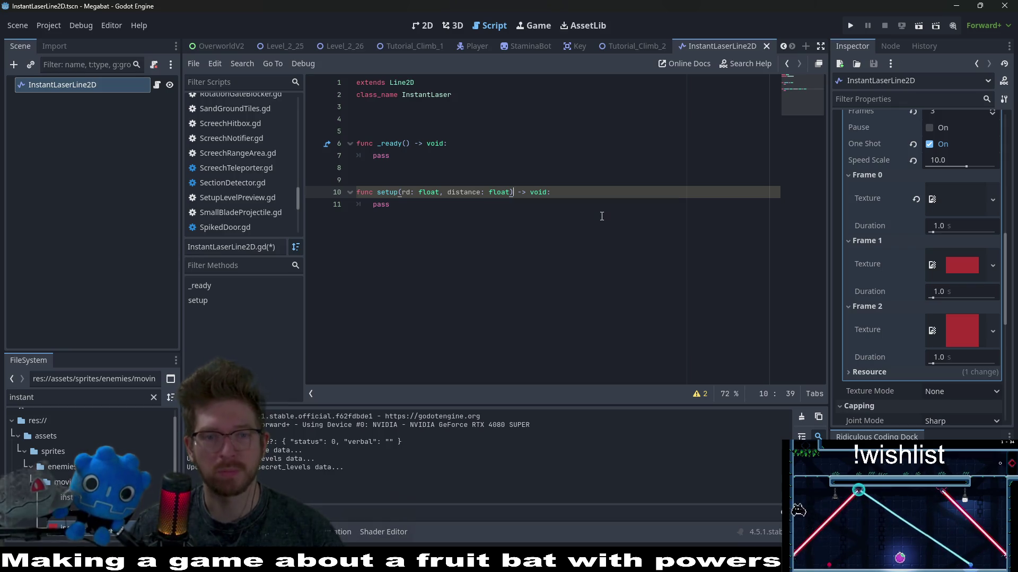
{"action": "key", "text": "Down"}
{"action": "key", "text": "BackSpace"}
{"action": "key", "text": "BackSpace"}
{"action": "key", "text": "BackSpace"}
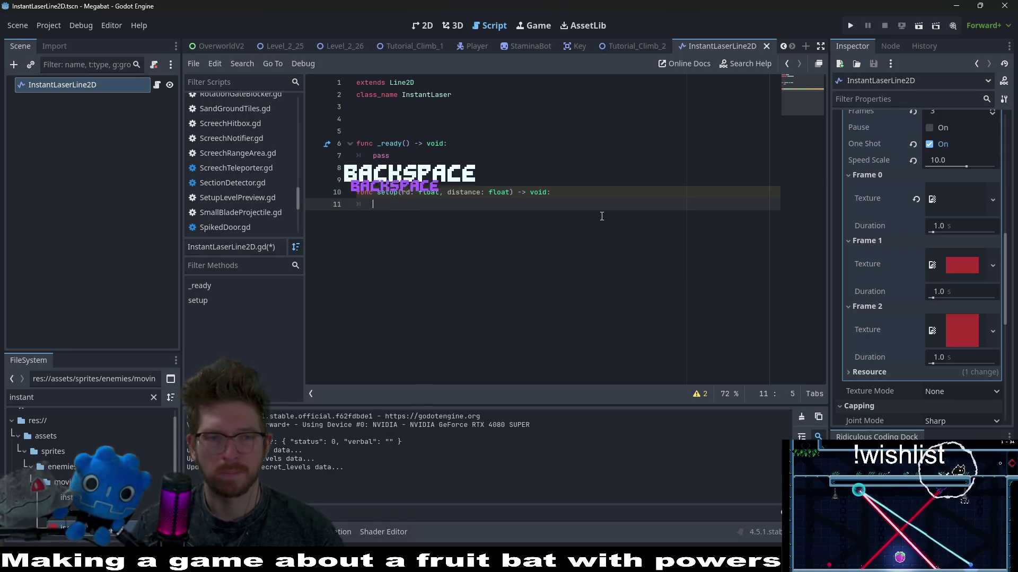
{"action": "type", "text": "rd.w"}
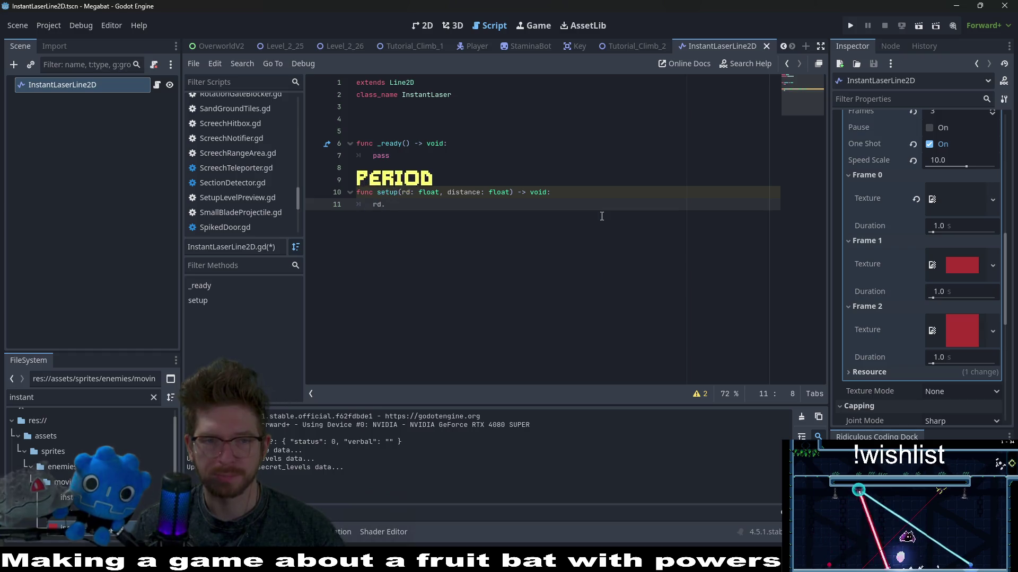
- Write 'rotation_degrees = rd' as the first line of setup
{"action": "key", "text": "BackSpace"}
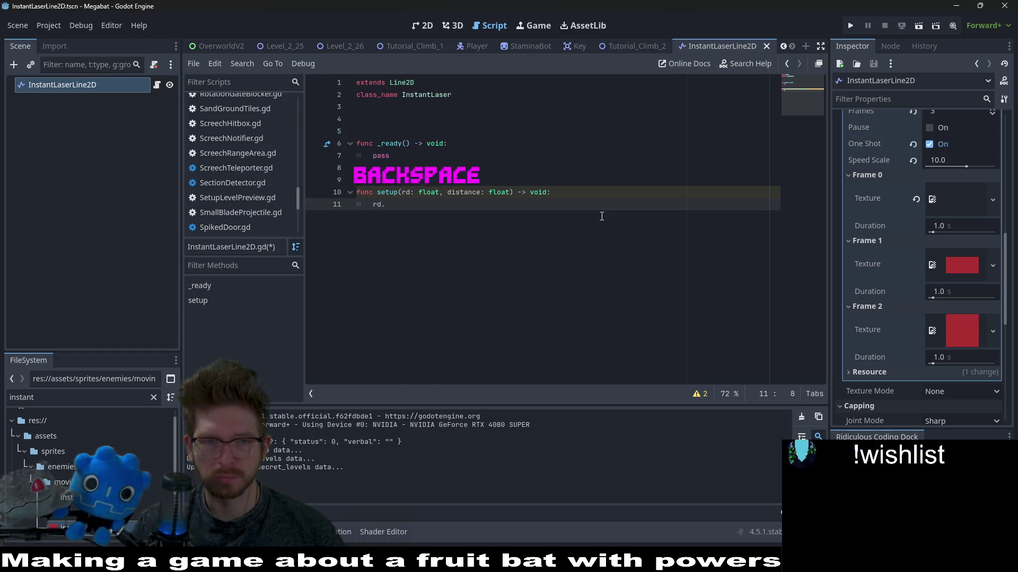
{"action": "type", "text": "fl"}
{"action": "key", "text": "BackSpace"}
{"action": "key", "text": "BackSpace"}
{"action": "key", "text": "BackSpace"}
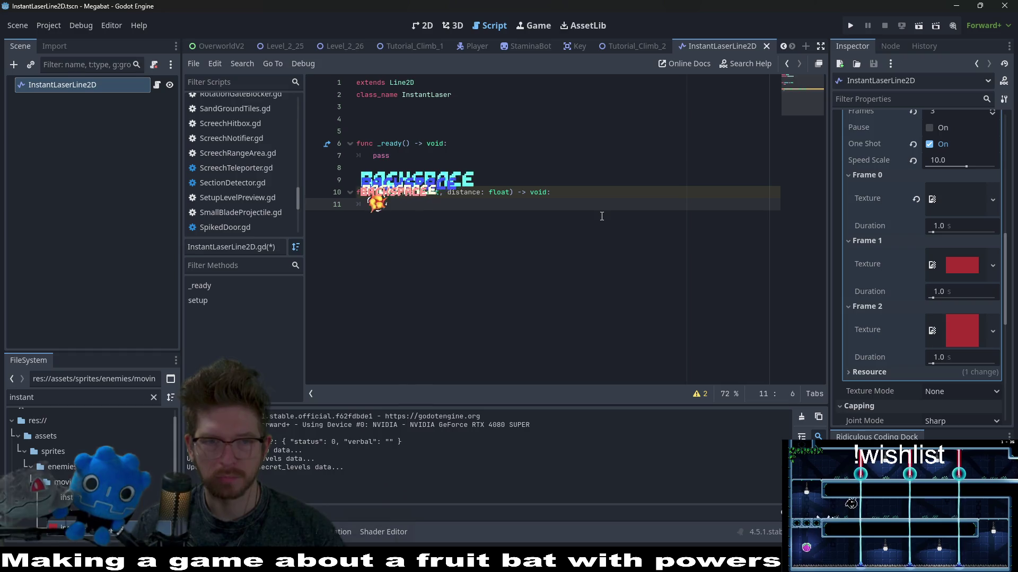
{"action": "key", "text": "BackSpace"}
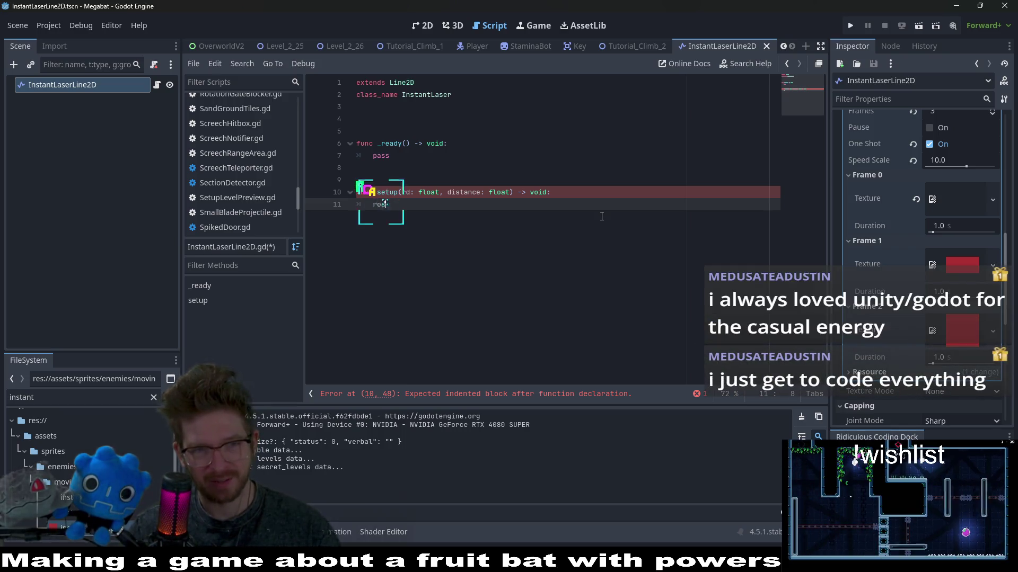
{"action": "type", "text": "roarotation_d"}
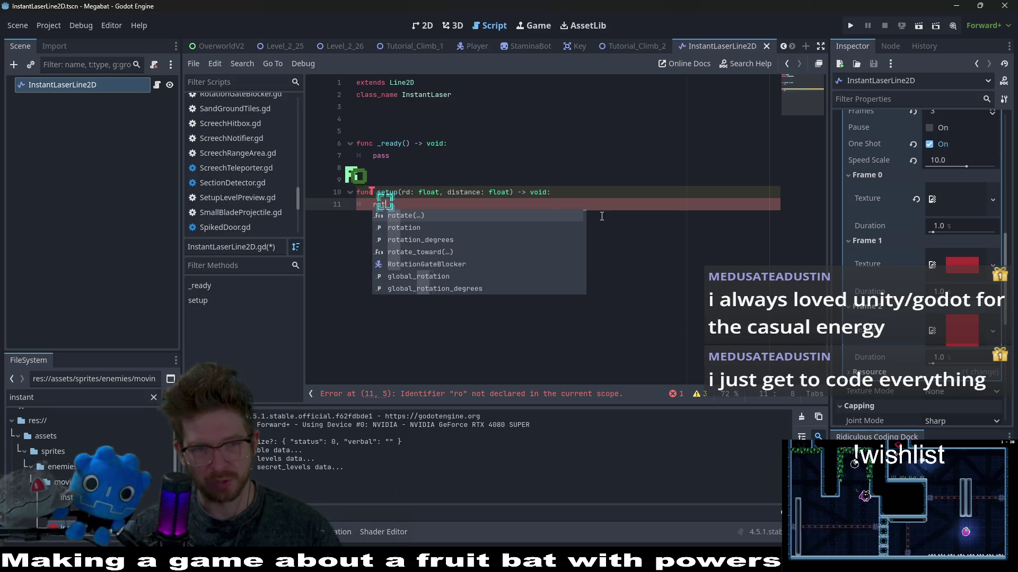
{"action": "key", "text": "Return"}
{"action": "type", "text": "= rd"}
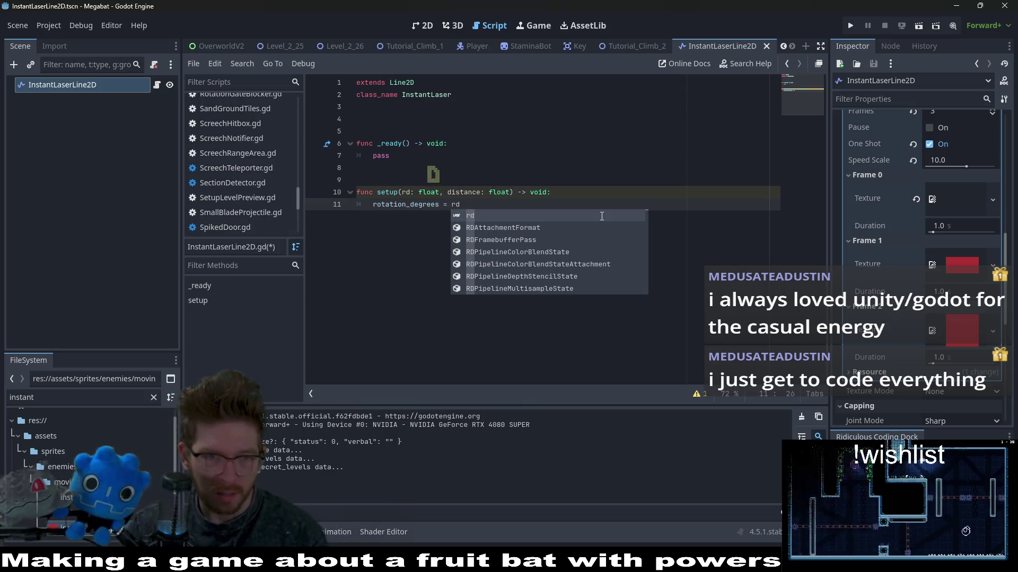
{"action": "key", "text": "Return"}
{"action": "key", "text": "Return"}
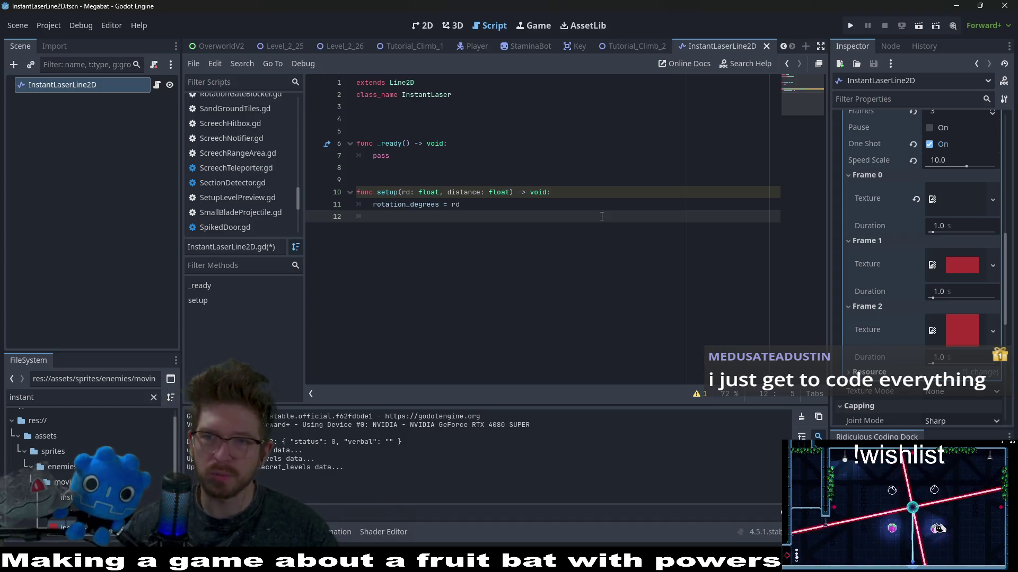
- Add the line 'points[1].x = distance' to setup
{"action": "scroll", "coordinate": [956, 245], "scroll_direction": "up", "scroll_amount": 8}
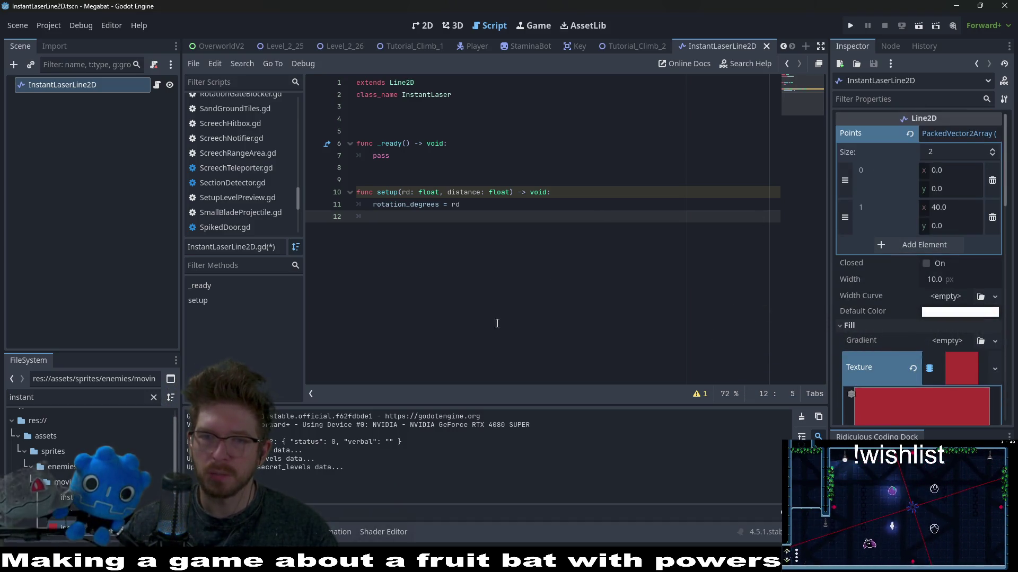
{"action": "type", "text": "po"}
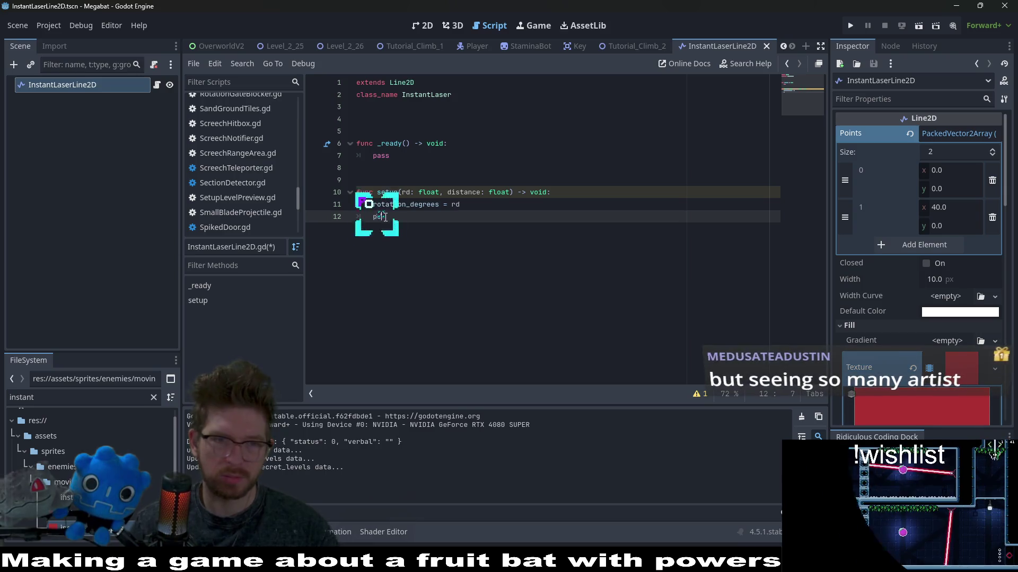
{"action": "type", "text": "ints["}
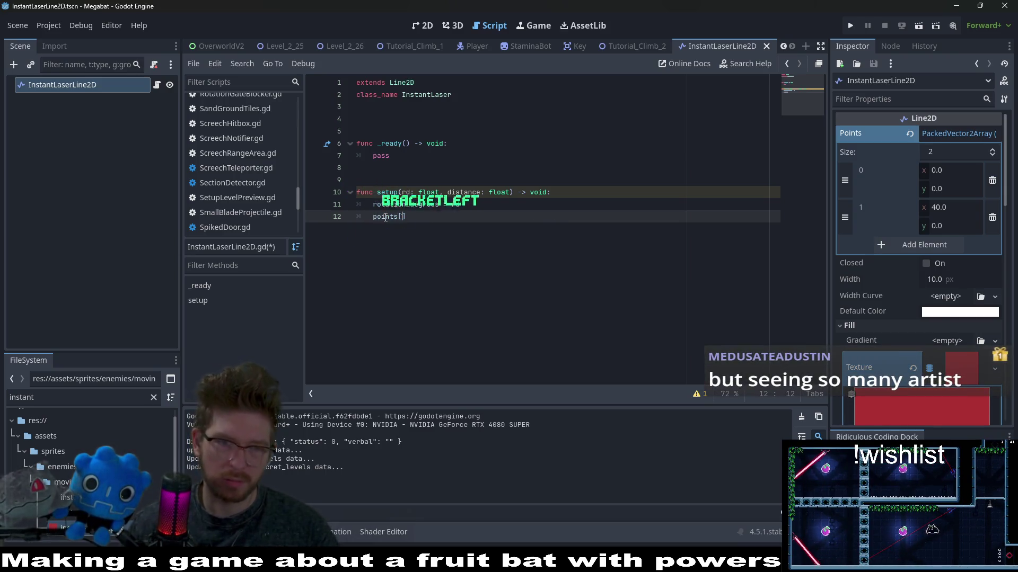
{"action": "type", "text": "1] ="}
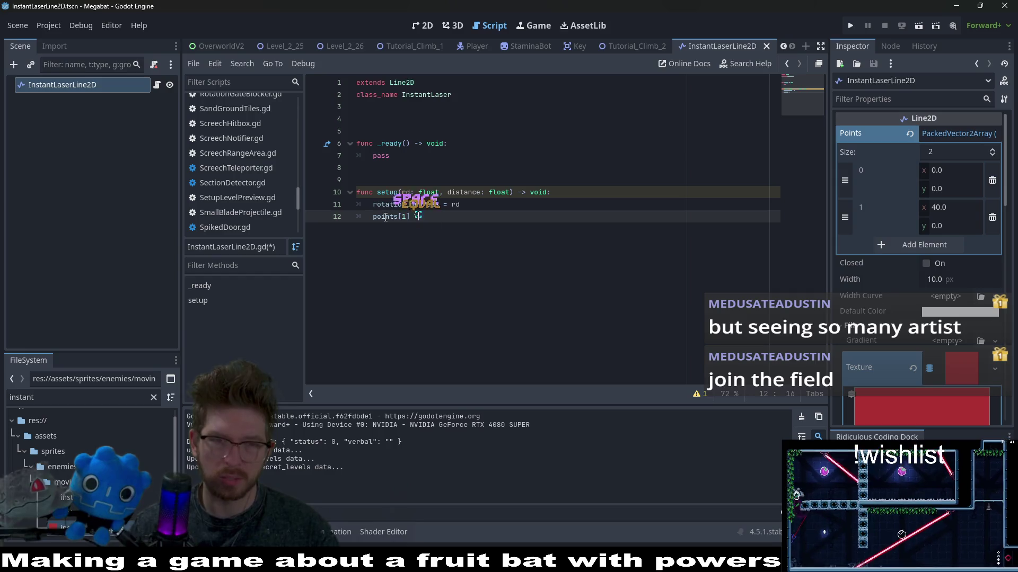
{"action": "key", "text": "BackSpace"}
{"action": "key", "text": "BackSpace"}
{"action": "key", "text": "BackSpace"}
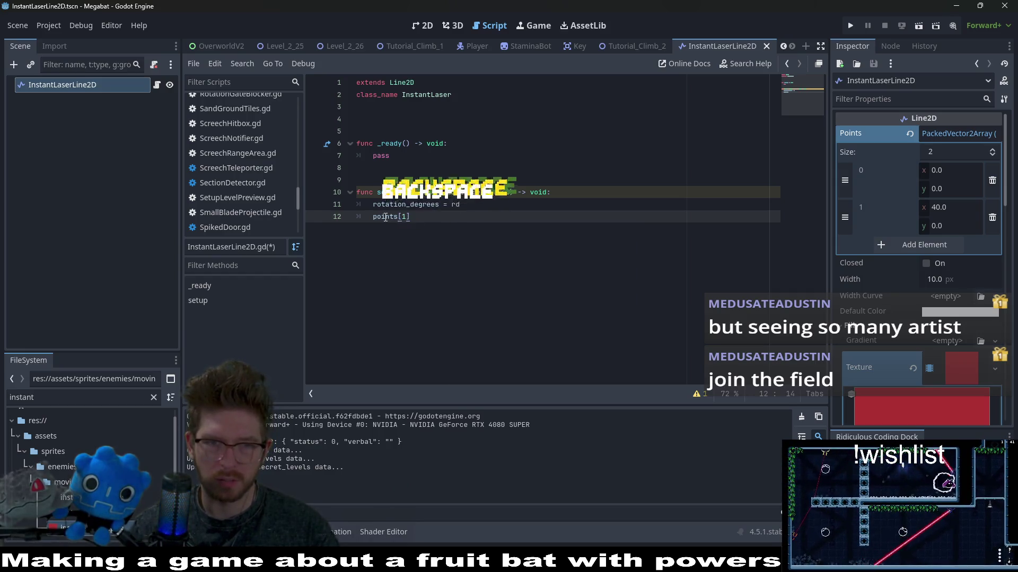
{"action": "type", "text": " = d"}
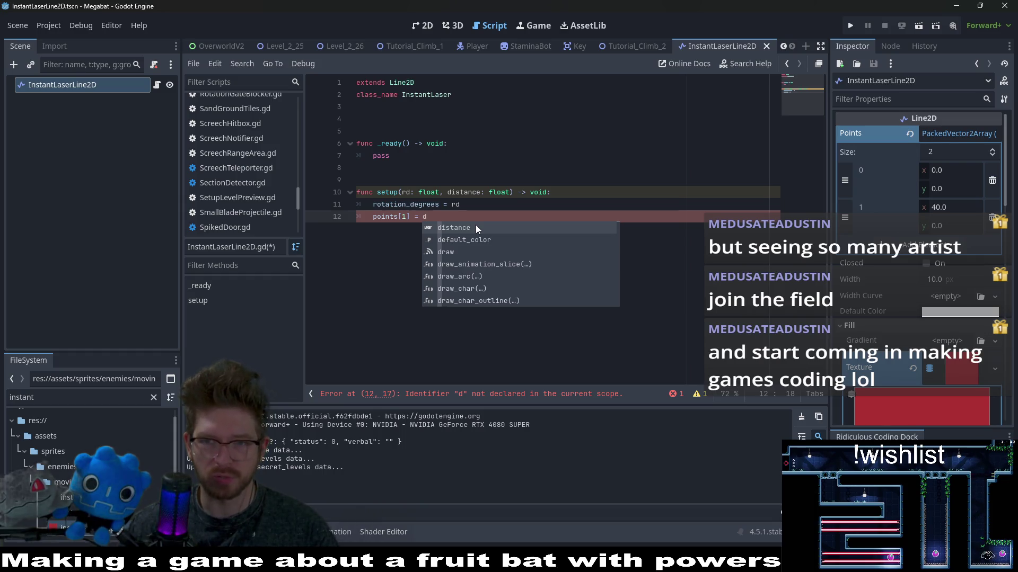
{"action": "key", "text": "BackSpace"}
{"action": "key", "text": "BackSpace"}
{"action": "key", "text": "BackSpace"}
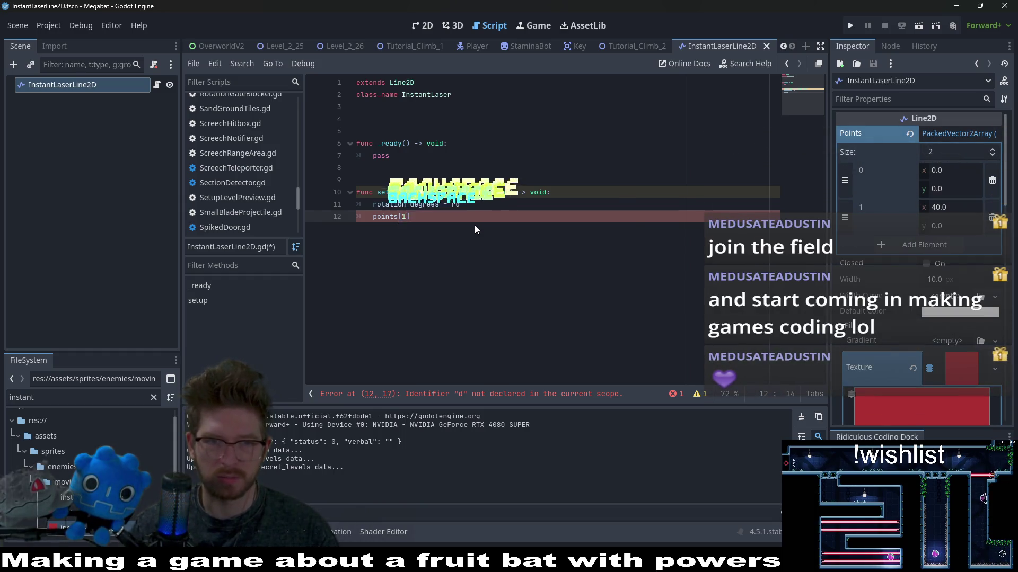
{"action": "type", "text": ".x = "}
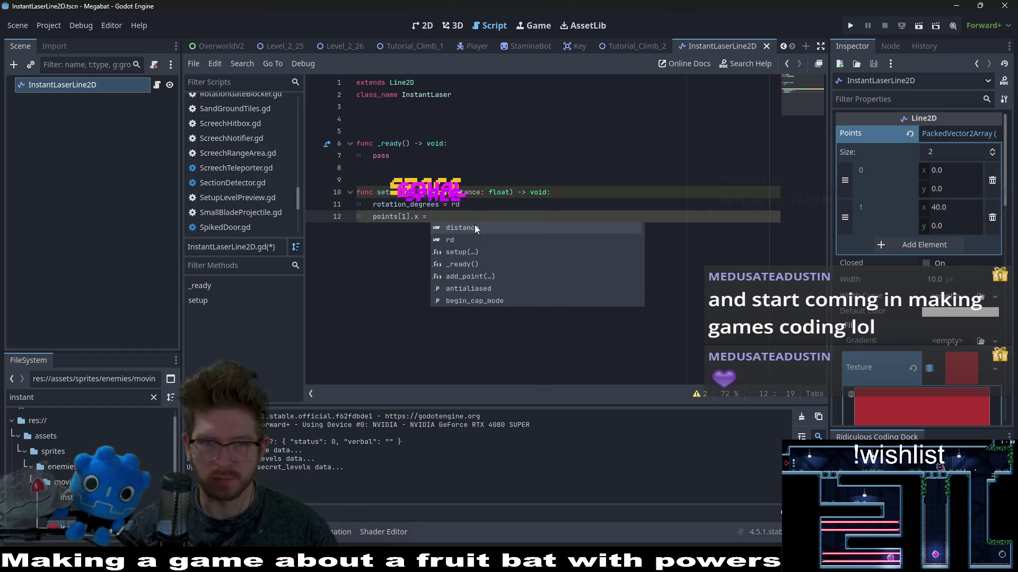
{"action": "type", "text": "distance"}
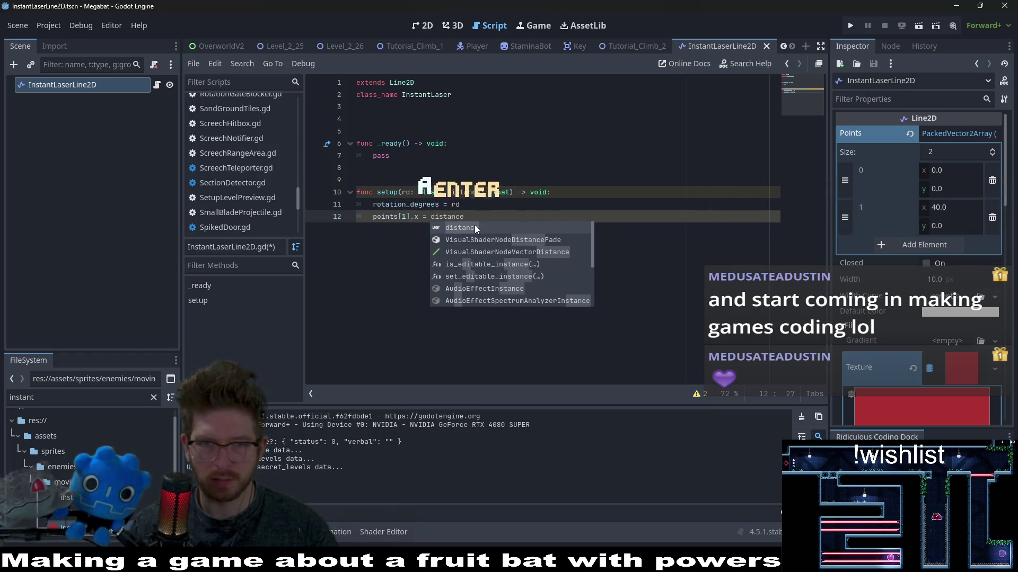
{"action": "key", "text": "Escape"}
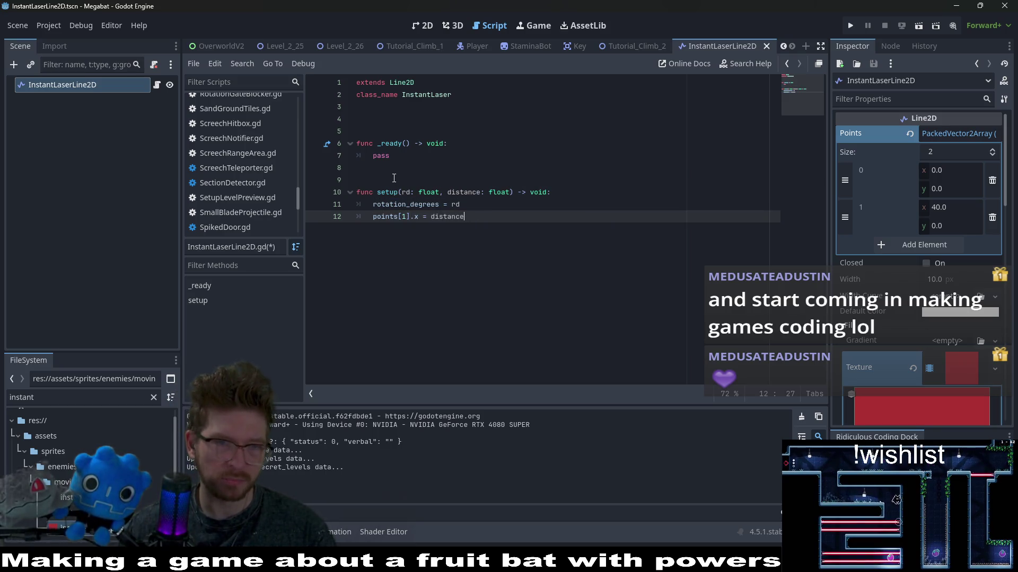
- Delete the empty _ready() function and save the script
{"action": "left_click_drag", "start_coordinate": [393, 178], "coordinate": [371, 132]}
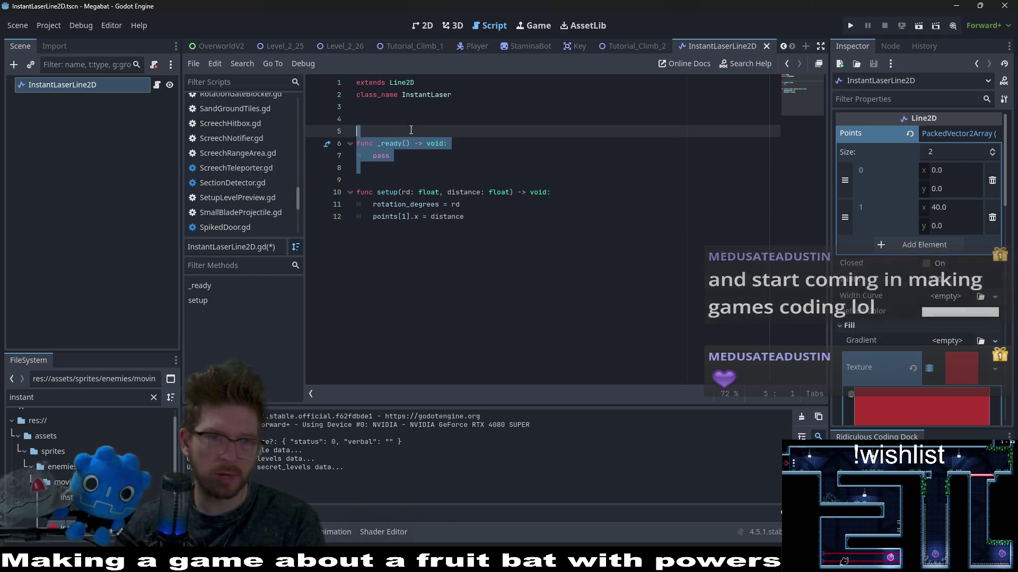
{"action": "key", "text": "BackSpace"}
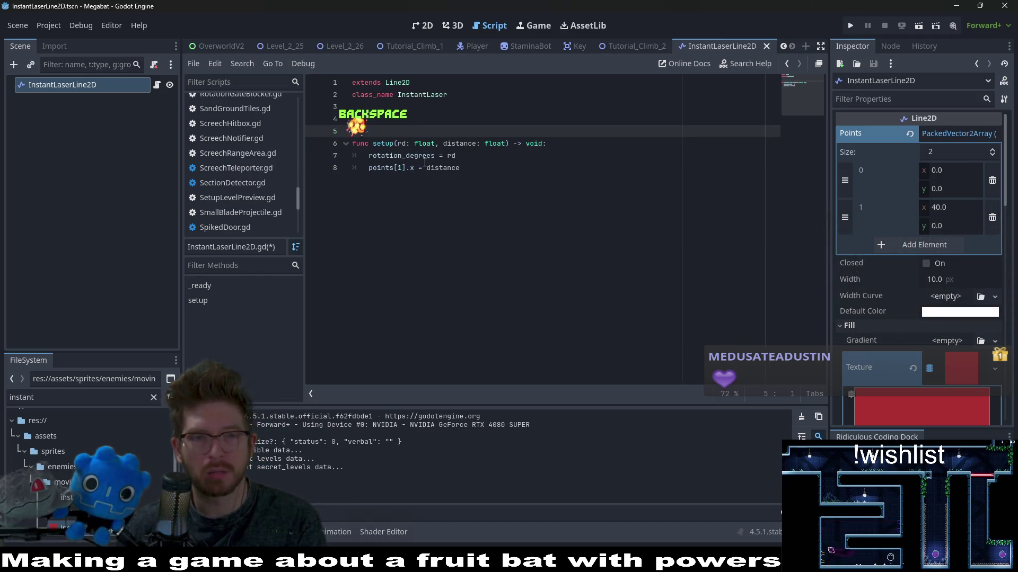
{"action": "key", "text": "ctrl+s"}
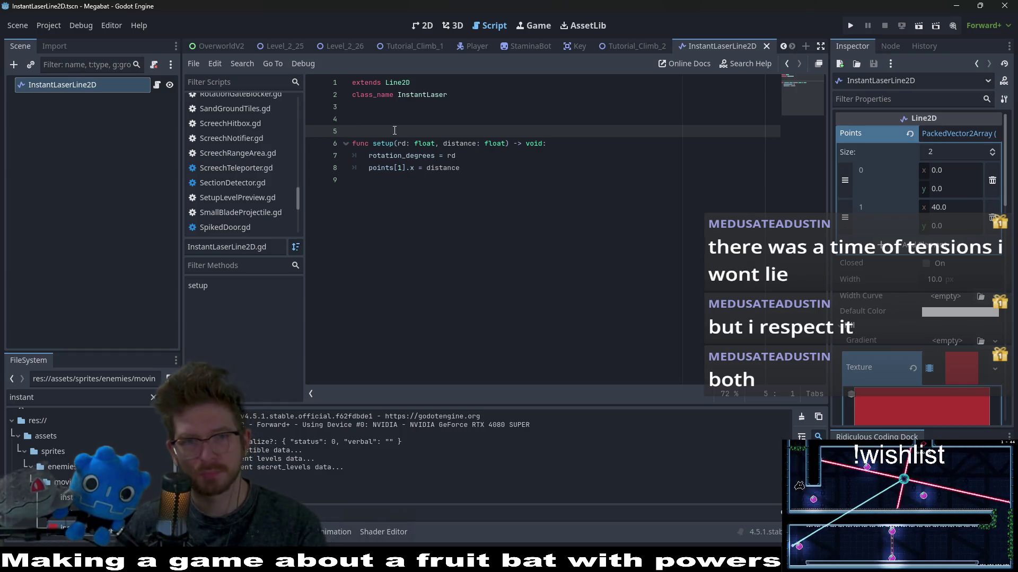
- Remove the extra blank line above func setup and review where distance is used
{"action": "key", "text": "BackSpace"}
{"action": "left_click", "coordinate": [503, 177]}
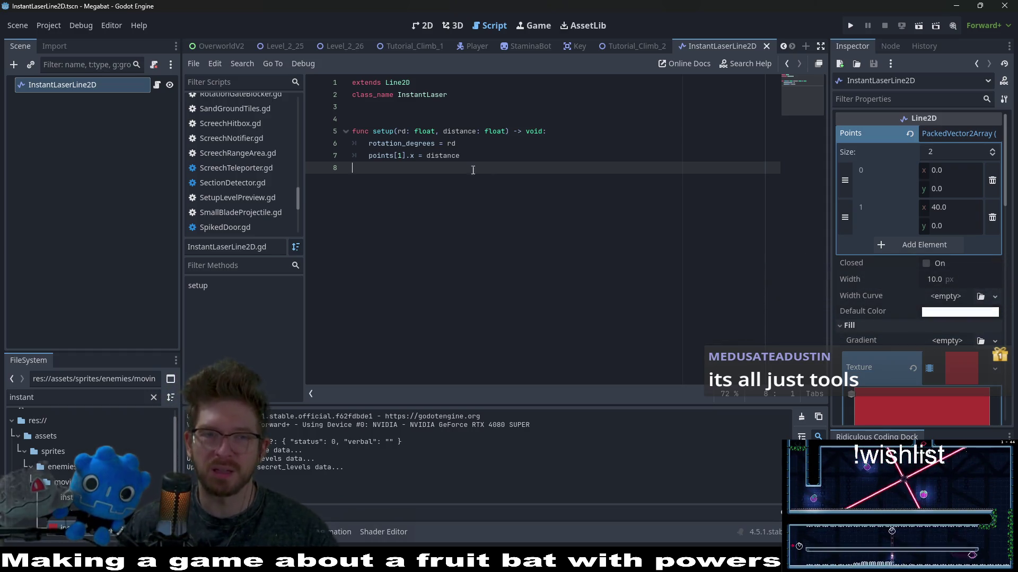
{"action": "left_click", "coordinate": [394, 115]}
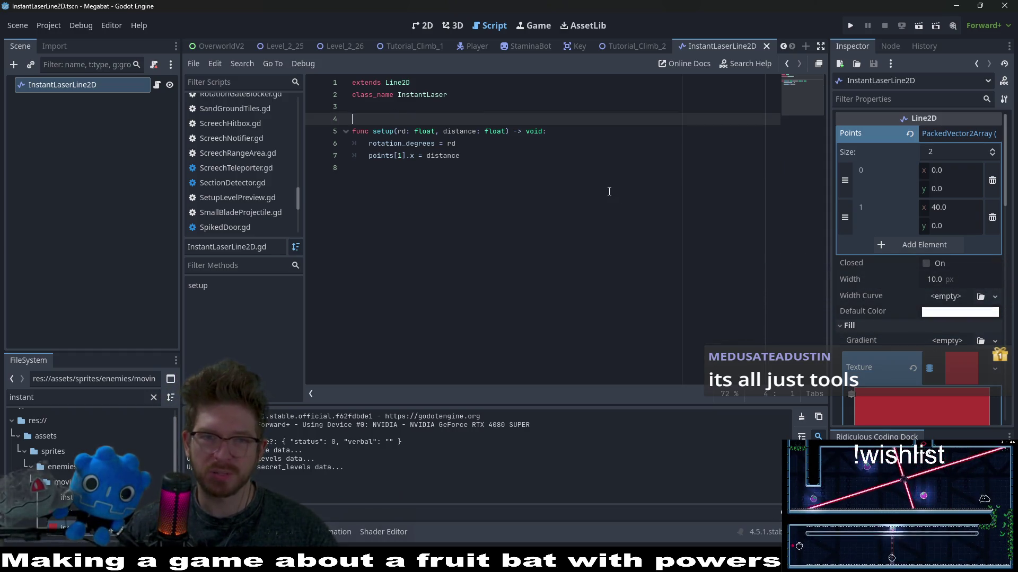
{"action": "double_click", "coordinate": [464, 130]}
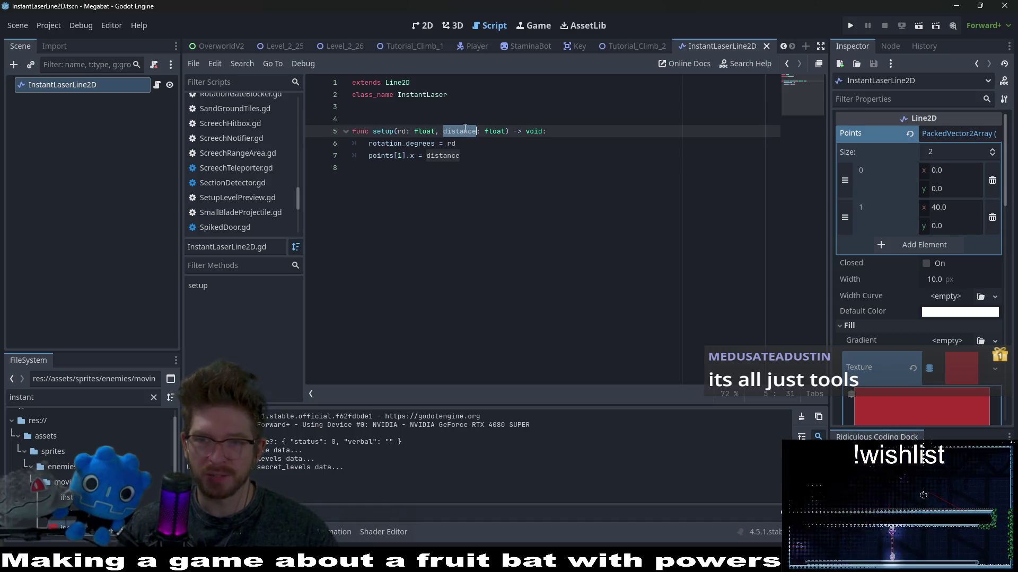
{"action": "left_click", "coordinate": [566, 194]}
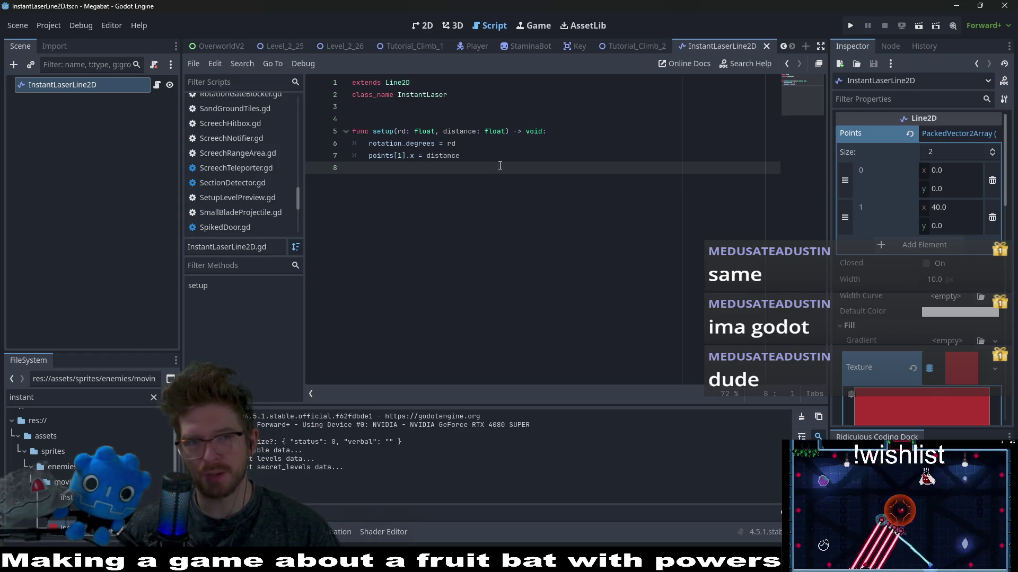
{"action": "left_click", "coordinate": [570, 130]}
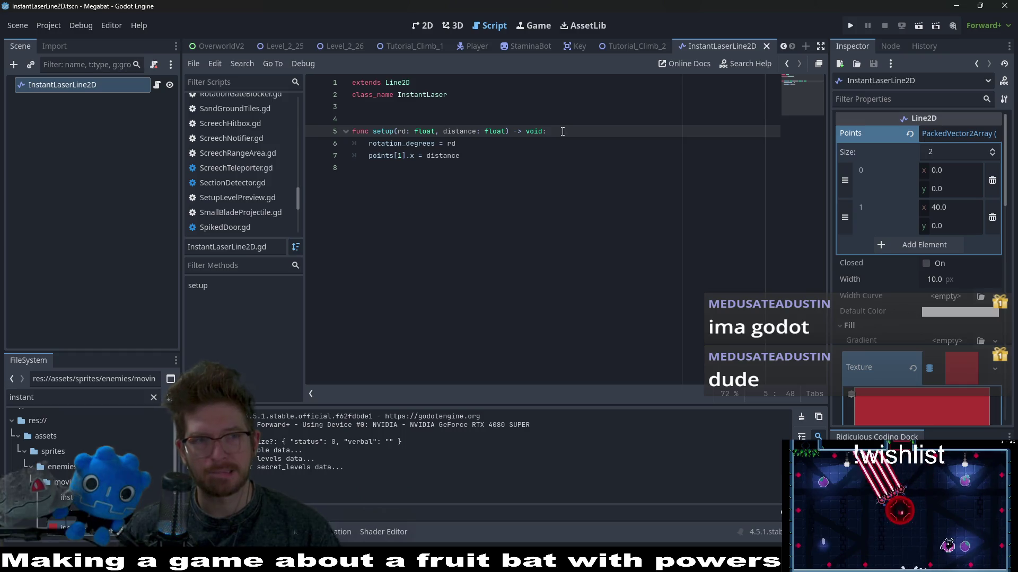
{"action": "left_click", "coordinate": [88, 123]}
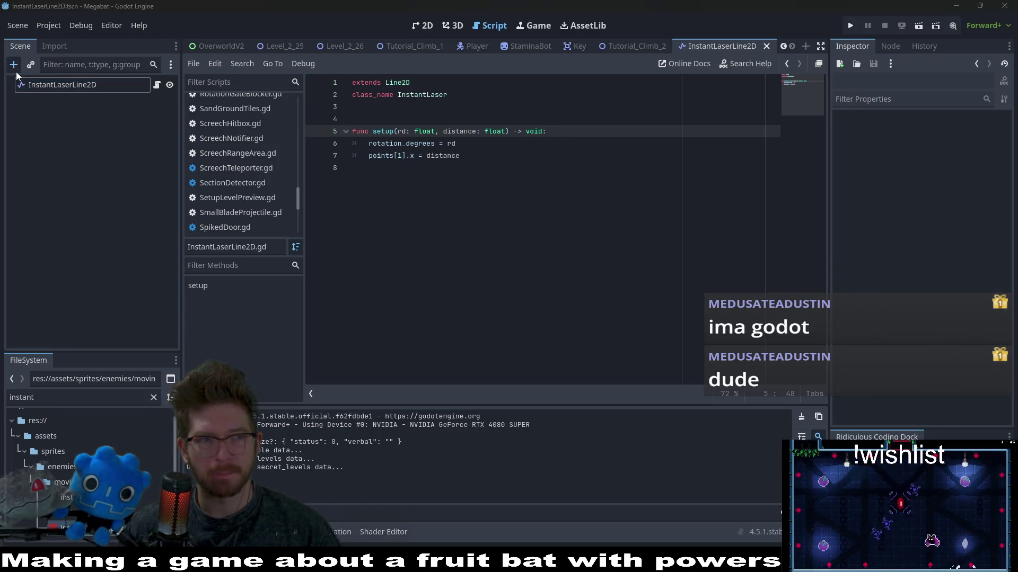
- Add a Timer child under InstantLaserLine2D, then reselect the root in the 2D view
{"action": "left_click", "coordinate": [14, 65]}
{"action": "type", "text": "timer"}
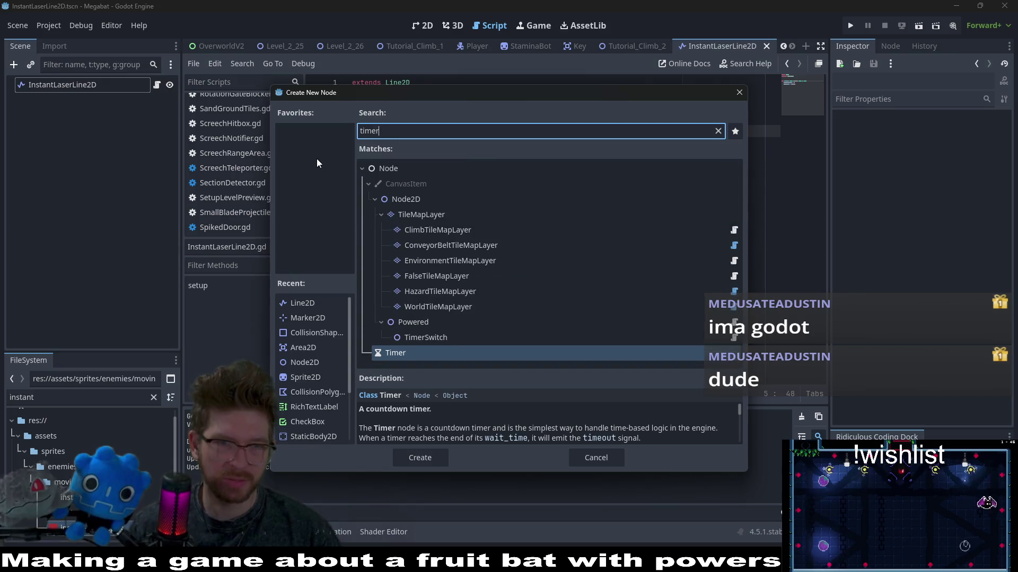
{"action": "key", "text": "Return"}
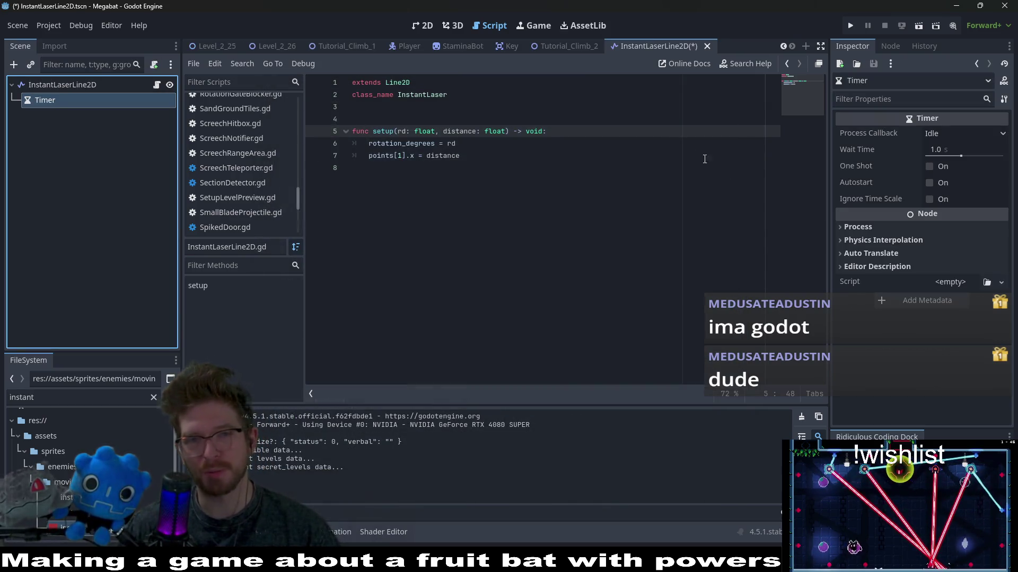
{"action": "left_click", "coordinate": [420, 26]}
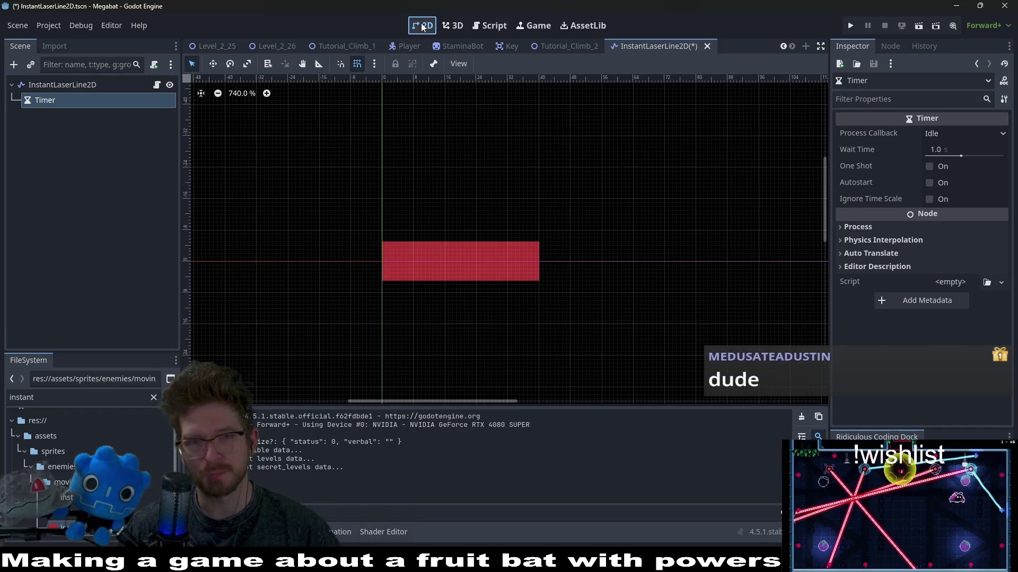
{"action": "left_click", "coordinate": [68, 87]}
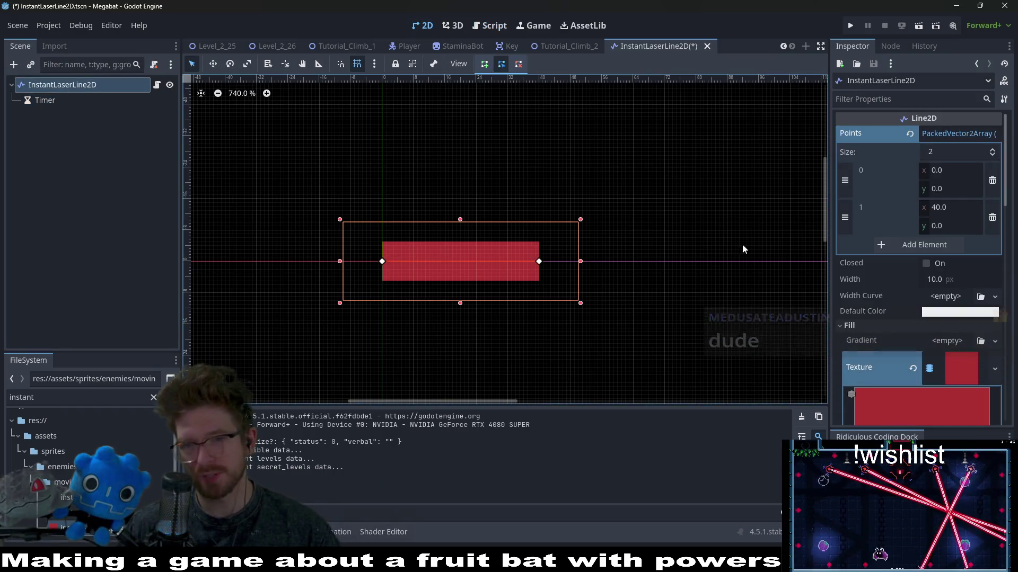
{"action": "scroll", "coordinate": [923, 271], "scroll_direction": "down", "scroll_amount": 6}
{"action": "scroll", "coordinate": [919, 275], "scroll_direction": "down", "scroll_amount": 3}
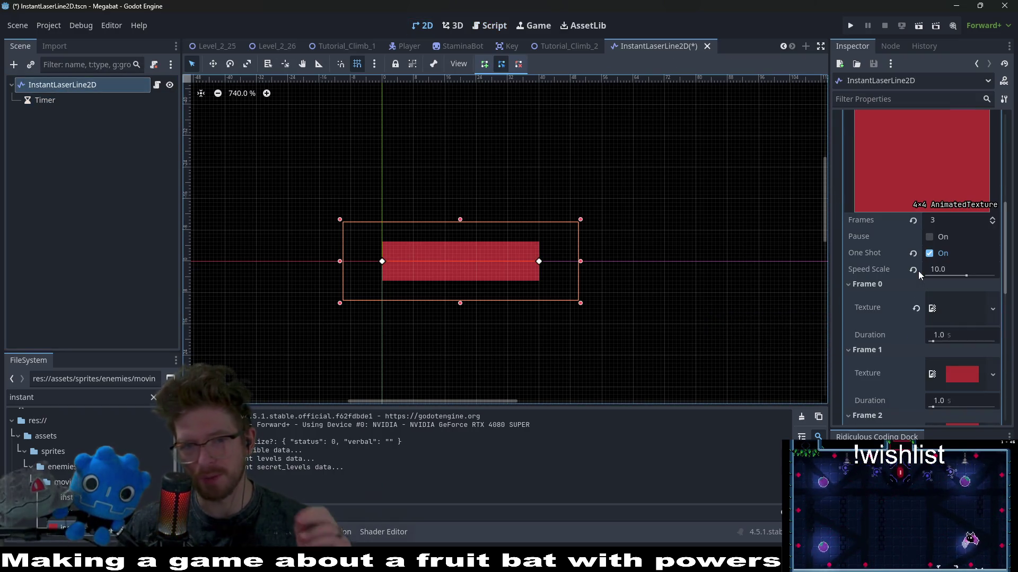
{"action": "scroll", "coordinate": [925, 318], "scroll_direction": "down", "scroll_amount": 3}
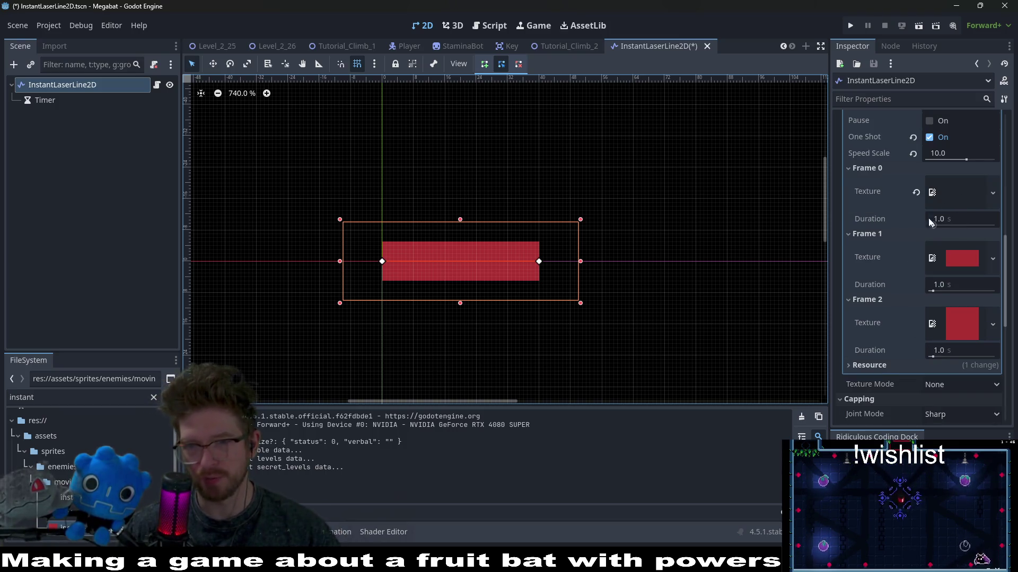
{"action": "scroll", "coordinate": [925, 233], "scroll_direction": "up", "scroll_amount": 3}
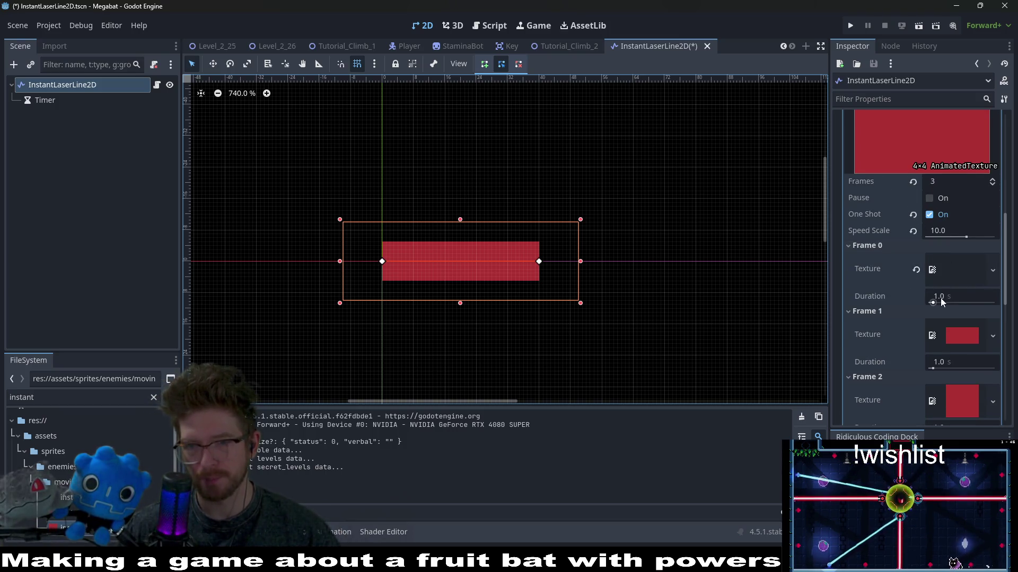
{"action": "left_click", "coordinate": [957, 268]}
{"action": "scroll", "coordinate": [956, 256], "scroll_direction": "down", "scroll_amount": 4}
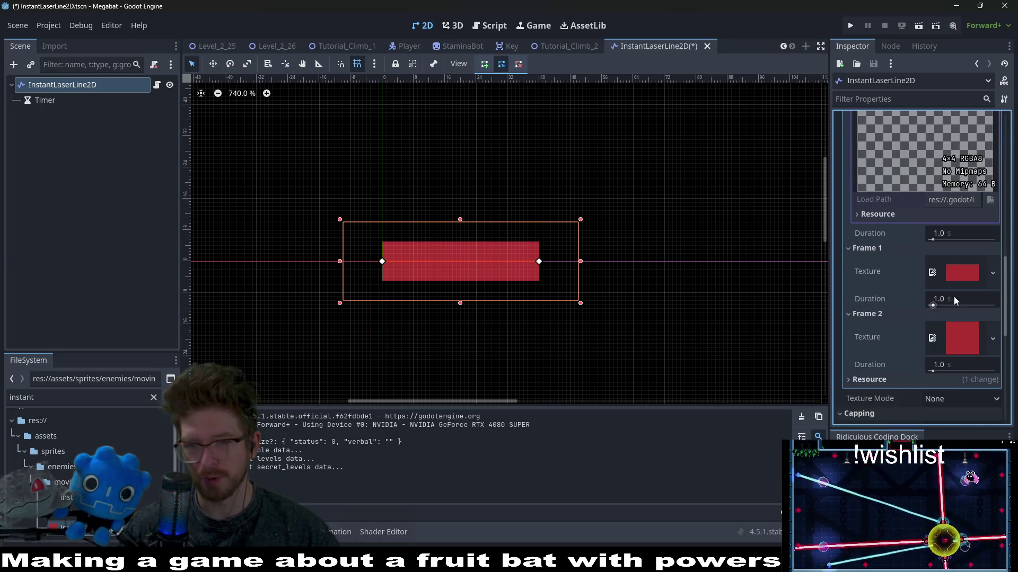
{"action": "left_click", "coordinate": [972, 277]}
{"action": "scroll", "coordinate": [951, 328], "scroll_direction": "down", "scroll_amount": 2}
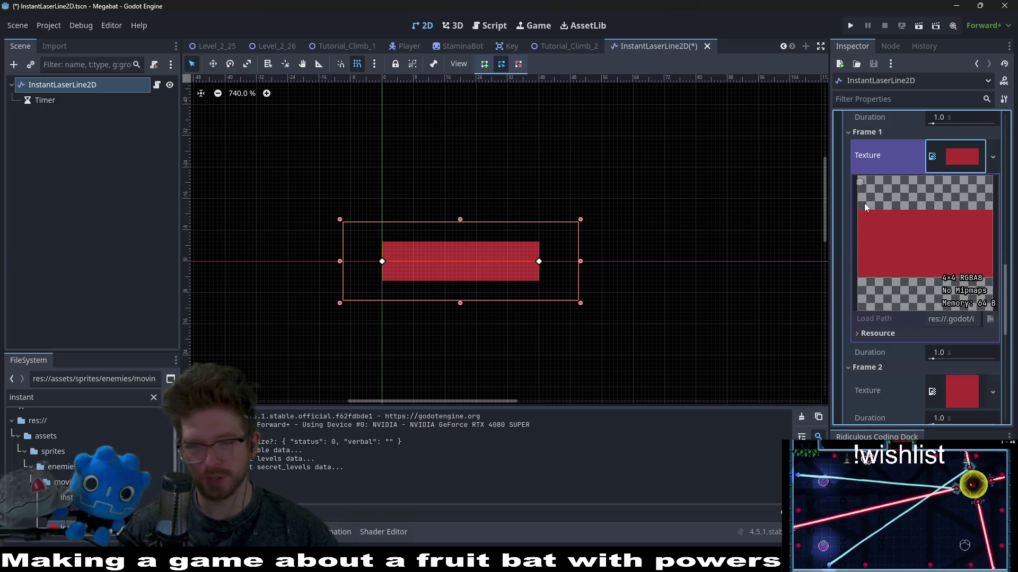
{"action": "scroll", "coordinate": [911, 249], "scroll_direction": "up", "scroll_amount": 6}
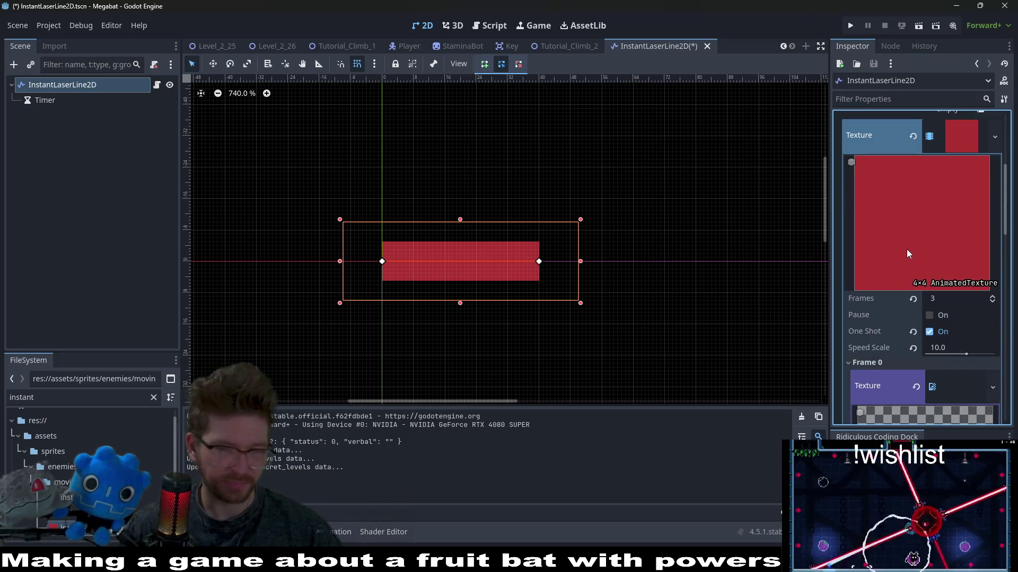
{"action": "scroll", "coordinate": [906, 249], "scroll_direction": "up", "scroll_amount": 5}
{"action": "scroll", "coordinate": [922, 256], "scroll_direction": "down", "scroll_amount": 3}
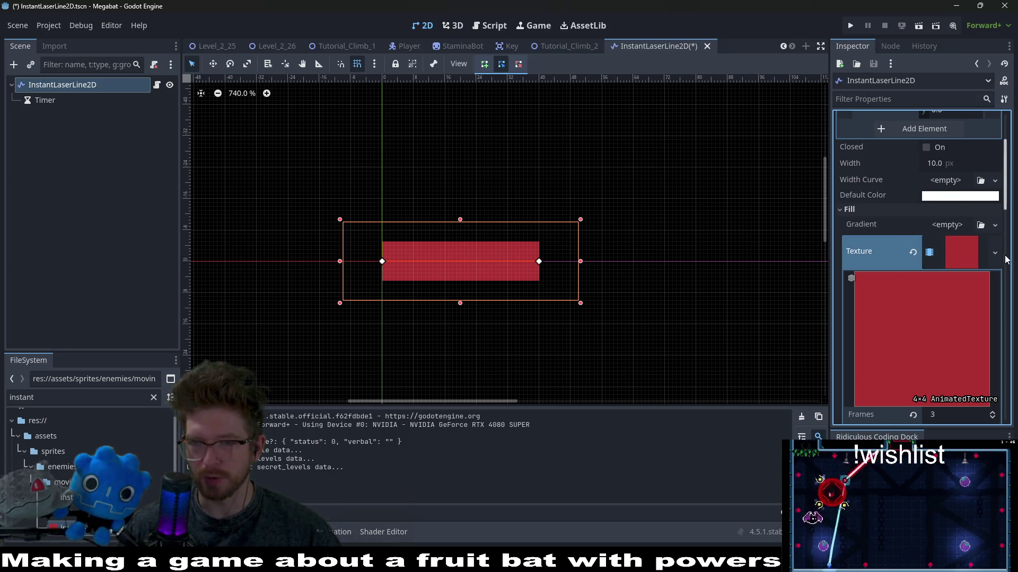
{"action": "left_click", "coordinate": [995, 253]}
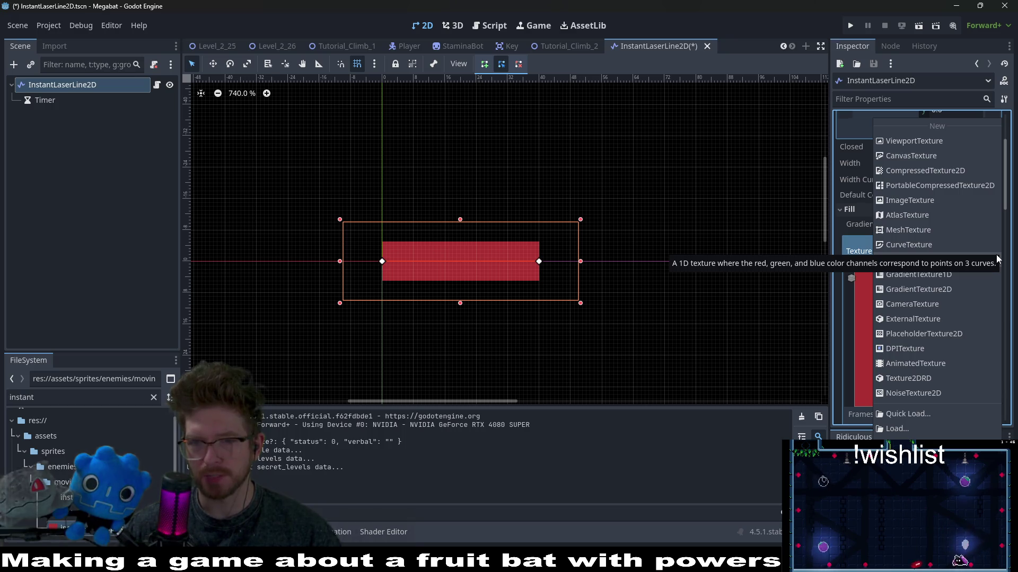
{"action": "left_click", "coordinate": [49, 402]}
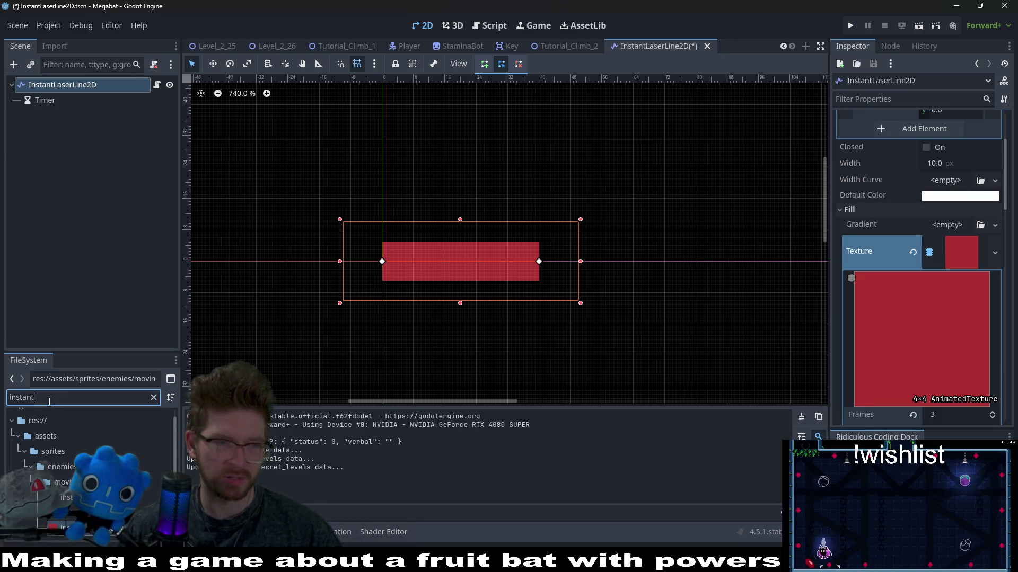
{"action": "left_click", "coordinate": [895, 259]}
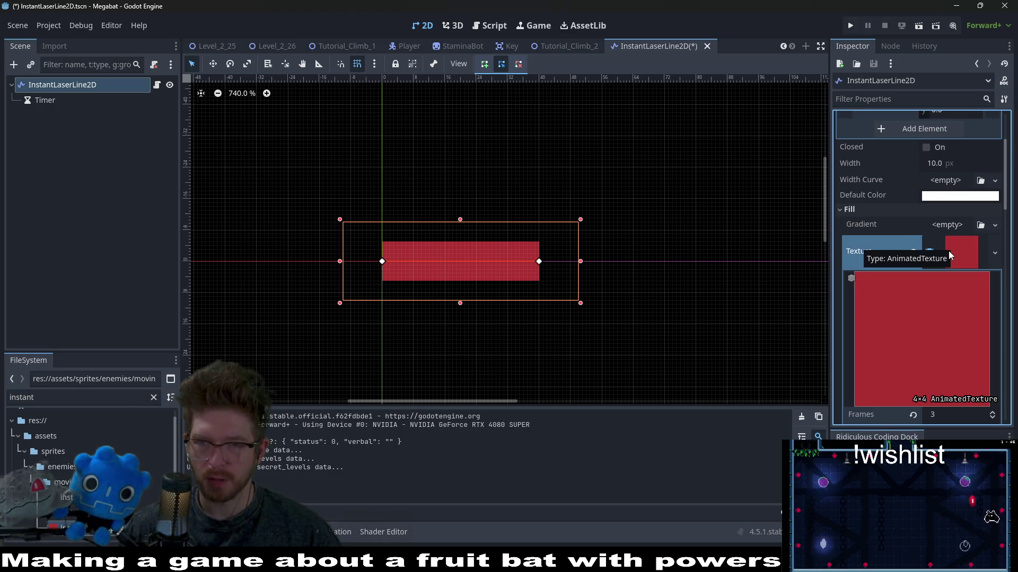
{"action": "scroll", "coordinate": [854, 188], "scroll_direction": "down", "scroll_amount": 5}
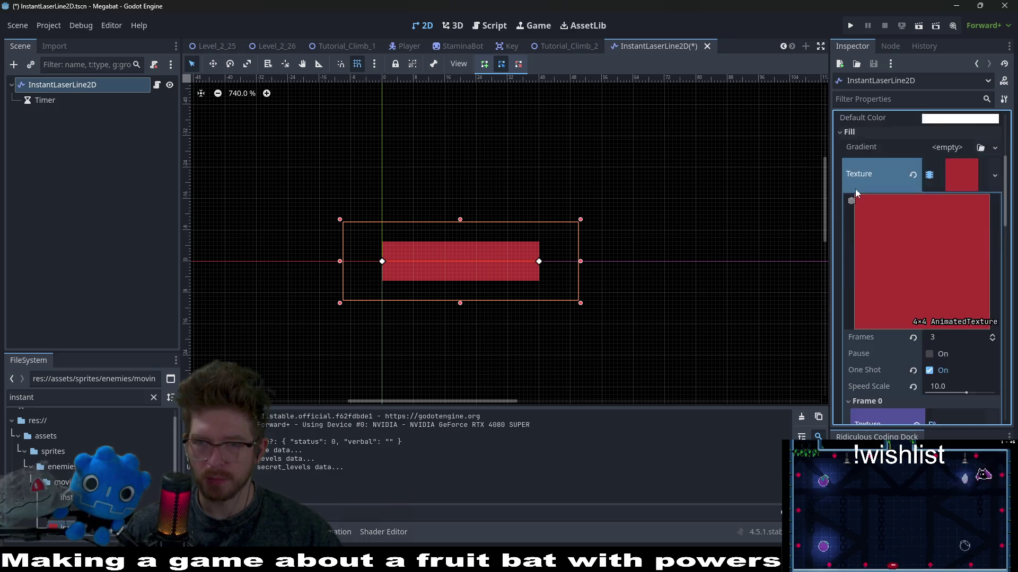
{"action": "scroll", "coordinate": [854, 189], "scroll_direction": "down", "scroll_amount": 4}
{"action": "scroll", "coordinate": [855, 189], "scroll_direction": "up", "scroll_amount": 8}
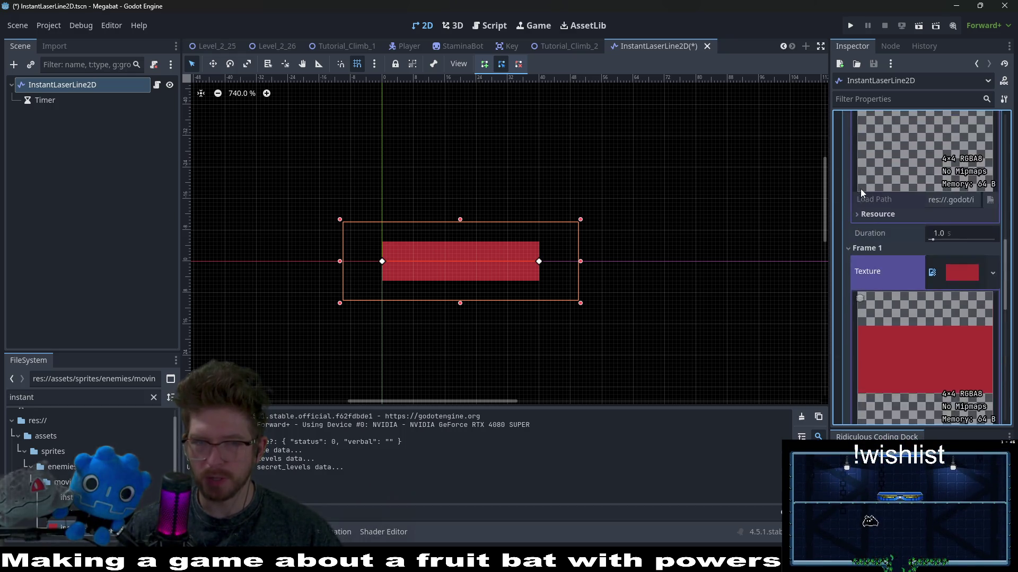
{"action": "scroll", "coordinate": [867, 195], "scroll_direction": "up", "scroll_amount": 3}
{"action": "left_click", "coordinate": [60, 101]}
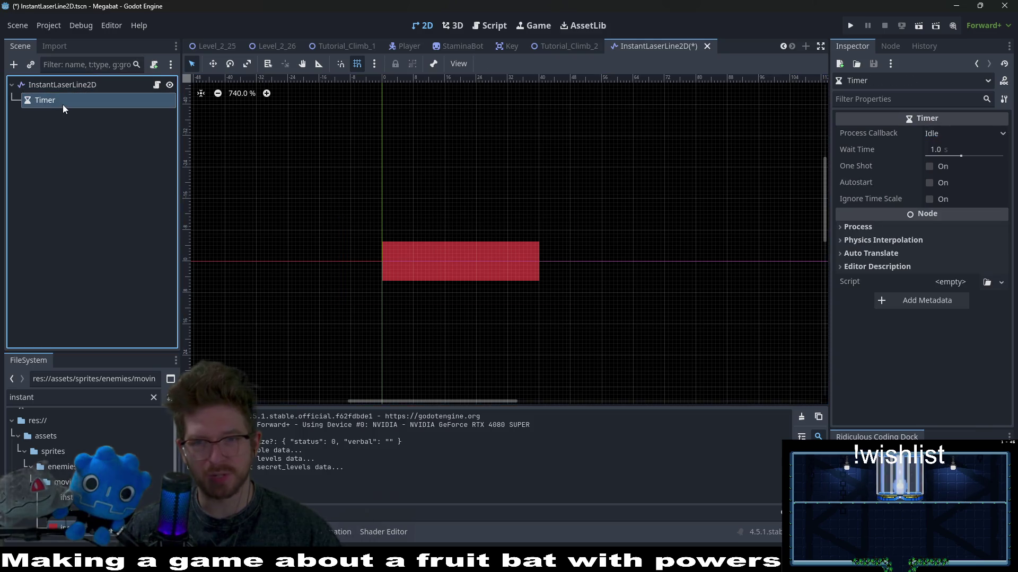
- Give the Timer a 0.3 s wait time and toggle its One Shot and Autostart options
{"action": "left_click", "coordinate": [974, 151]}
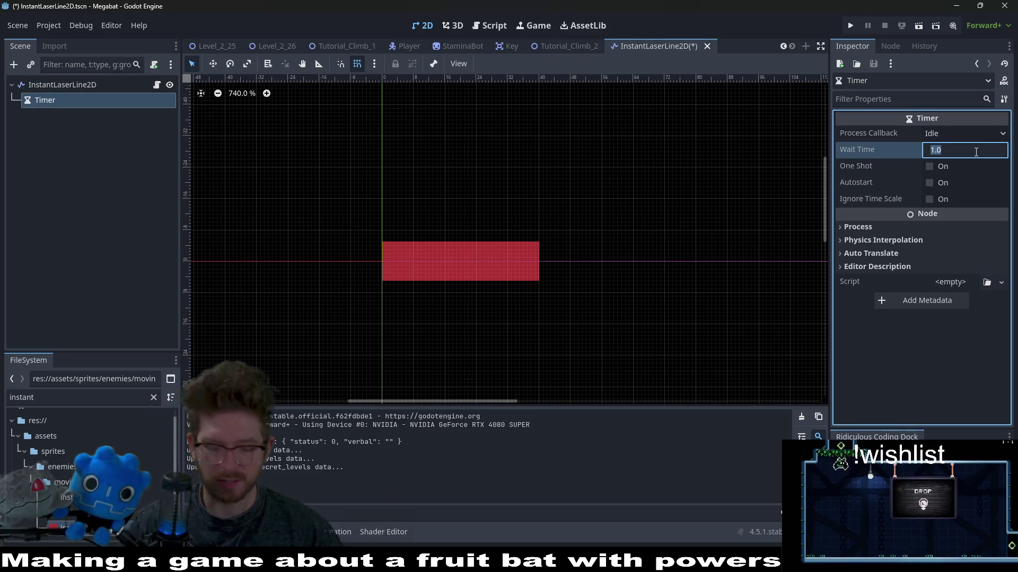
{"action": "type", "text": "0.3"}
{"action": "key", "text": "Return"}
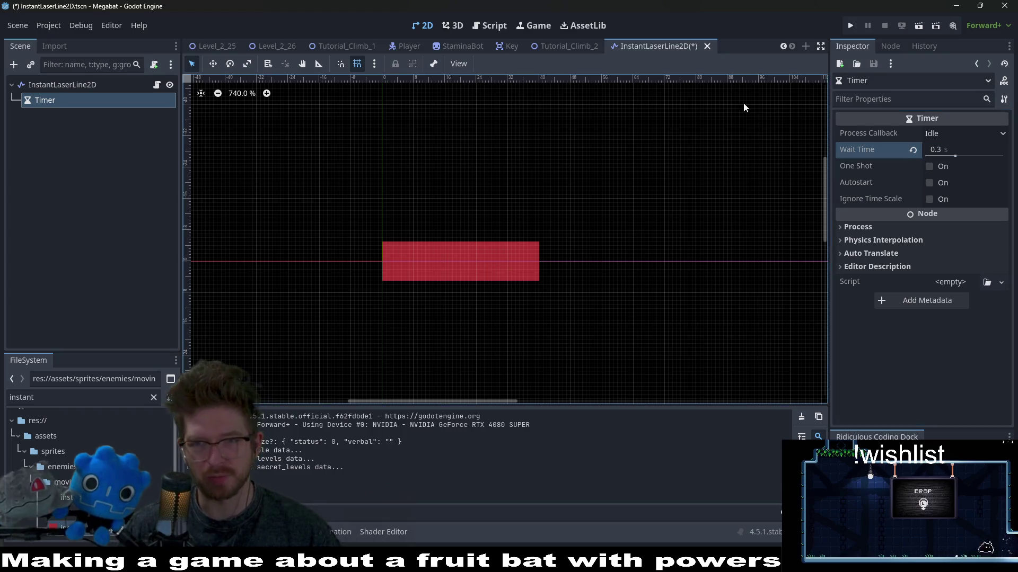
{"action": "left_click", "coordinate": [943, 167]}
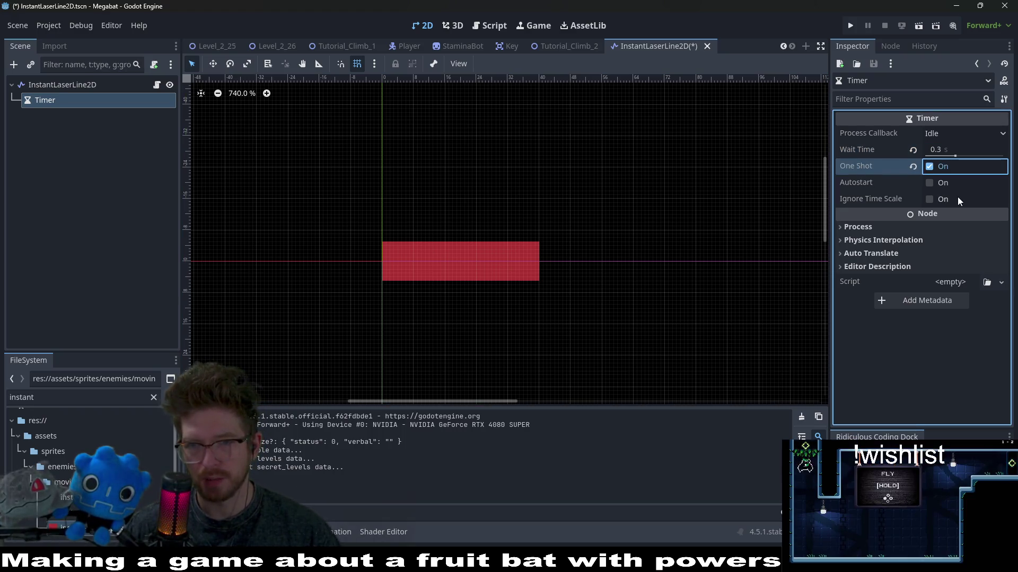
{"action": "left_click", "coordinate": [931, 185]}
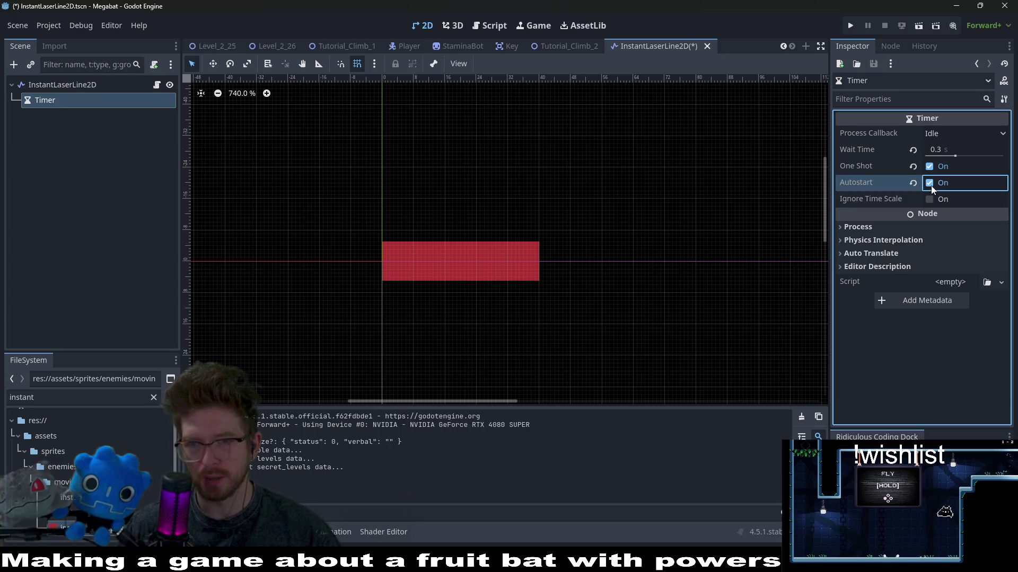
- Save the InstantLaserLine2D scene with Ctrl+S and return to its script
{"action": "left_click", "coordinate": [62, 85]}
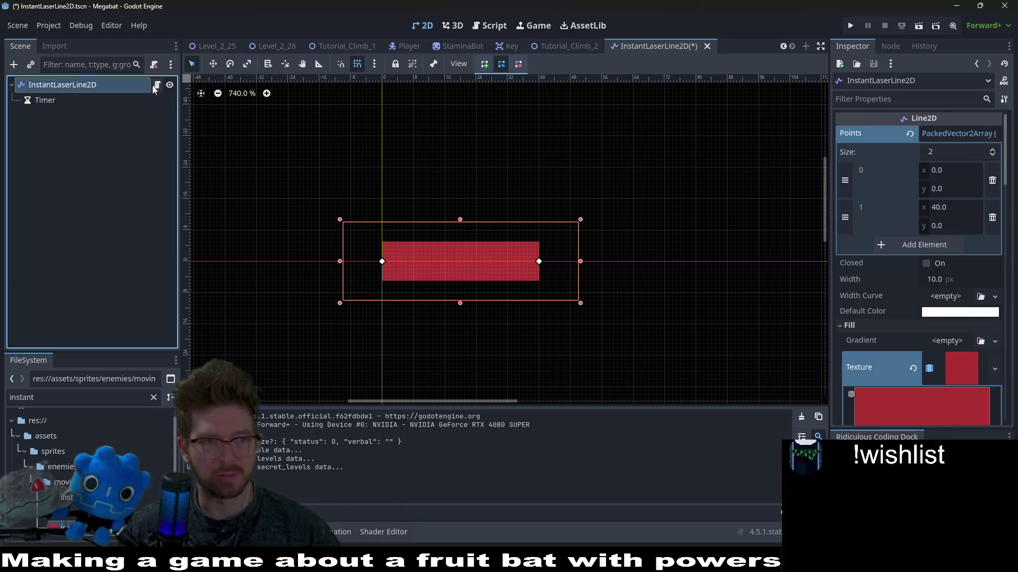
{"action": "left_click", "coordinate": [156, 85]}
{"action": "left_click", "coordinate": [467, 97]}
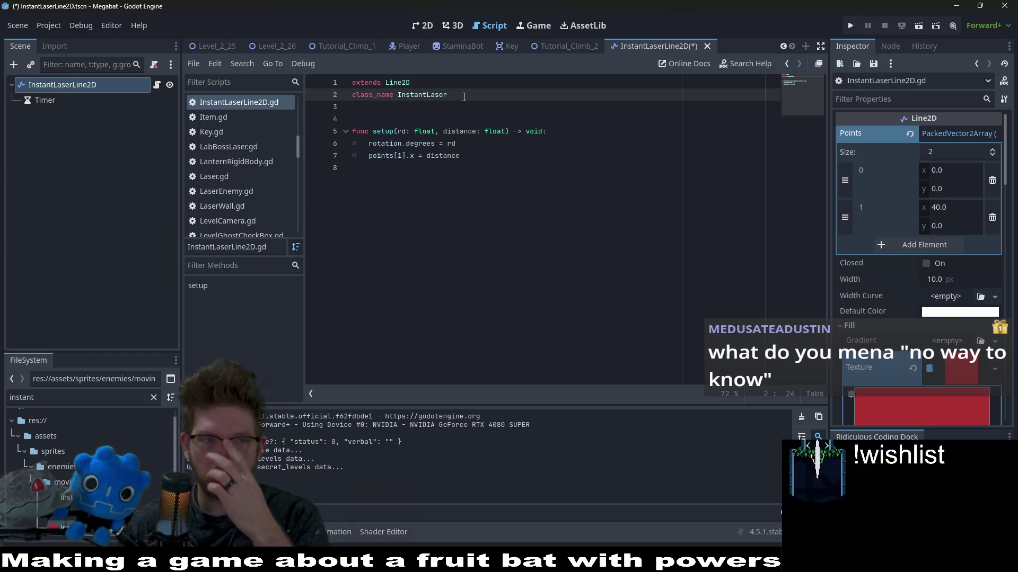
{"action": "left_click", "coordinate": [45, 100]}
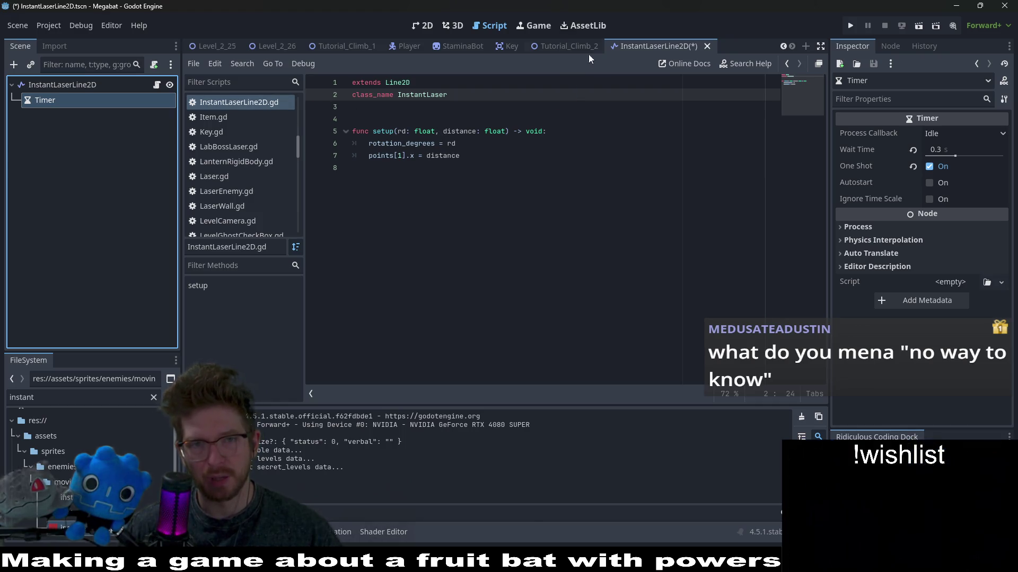
{"action": "key", "text": "ctrl+s"}
{"action": "left_click", "coordinate": [424, 26]}
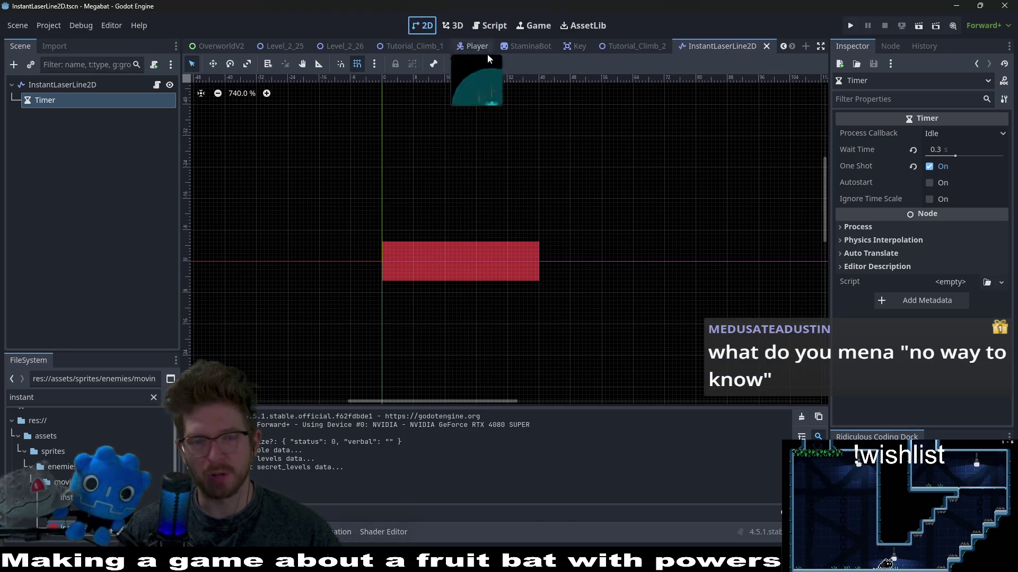
{"action": "left_click", "coordinate": [490, 26]}
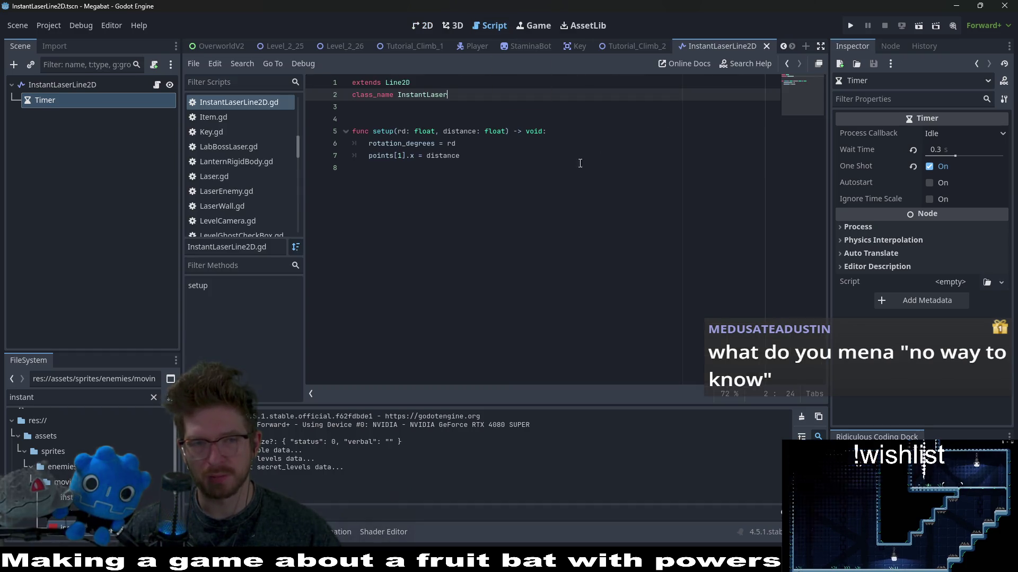
{"action": "left_click", "coordinate": [492, 179]}
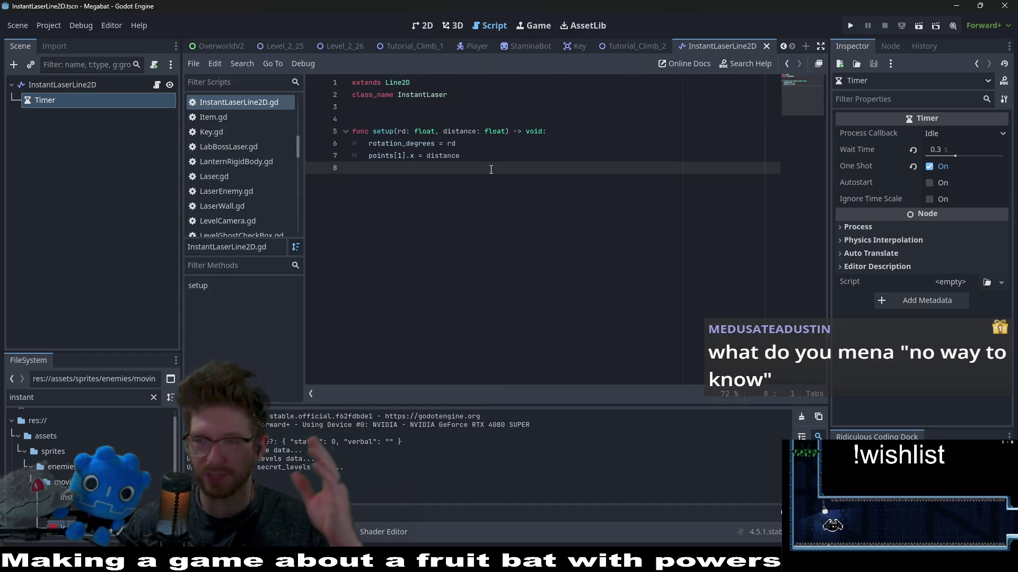
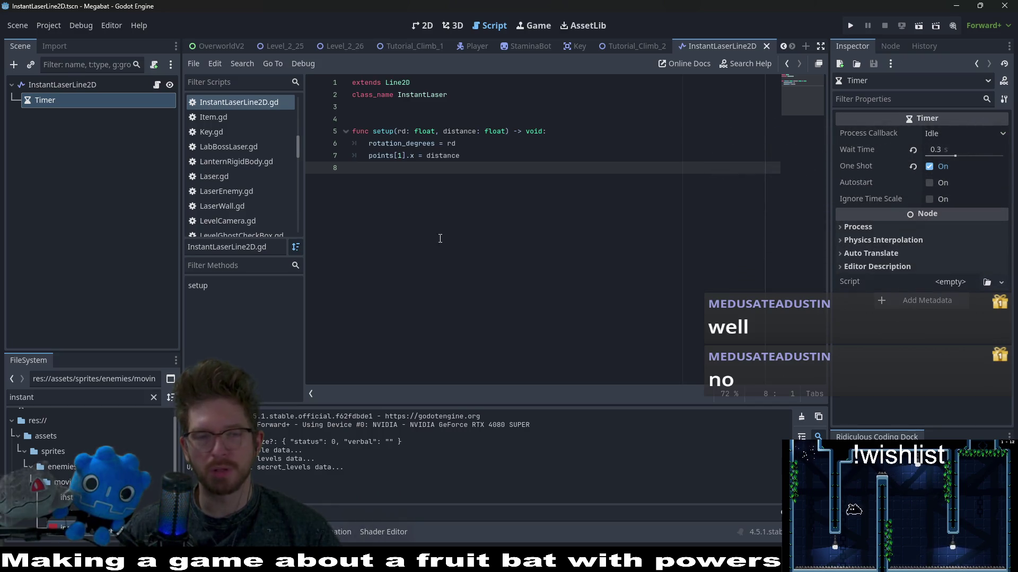
- Select the InstantLaserLine2D root node and scroll its Inspector to the animated Fill texture
{"action": "left_click", "coordinate": [503, 106]}
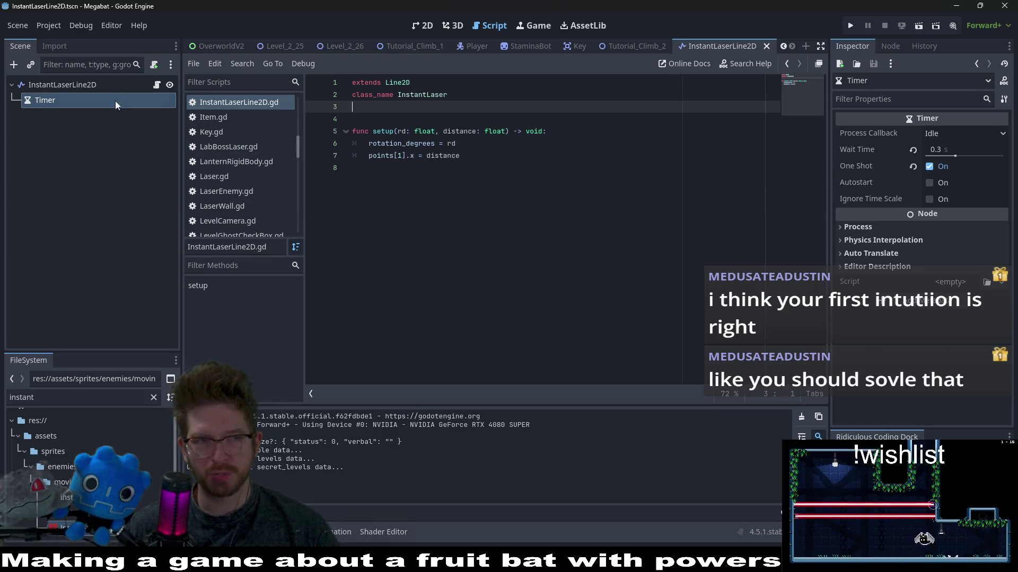
{"action": "left_click", "coordinate": [106, 84]}
{"action": "scroll", "coordinate": [952, 325], "scroll_direction": "down", "scroll_amount": 5}
{"action": "scroll", "coordinate": [952, 321], "scroll_direction": "down", "scroll_amount": 6}
{"action": "scroll", "coordinate": [948, 310], "scroll_direction": "up", "scroll_amount": 8}
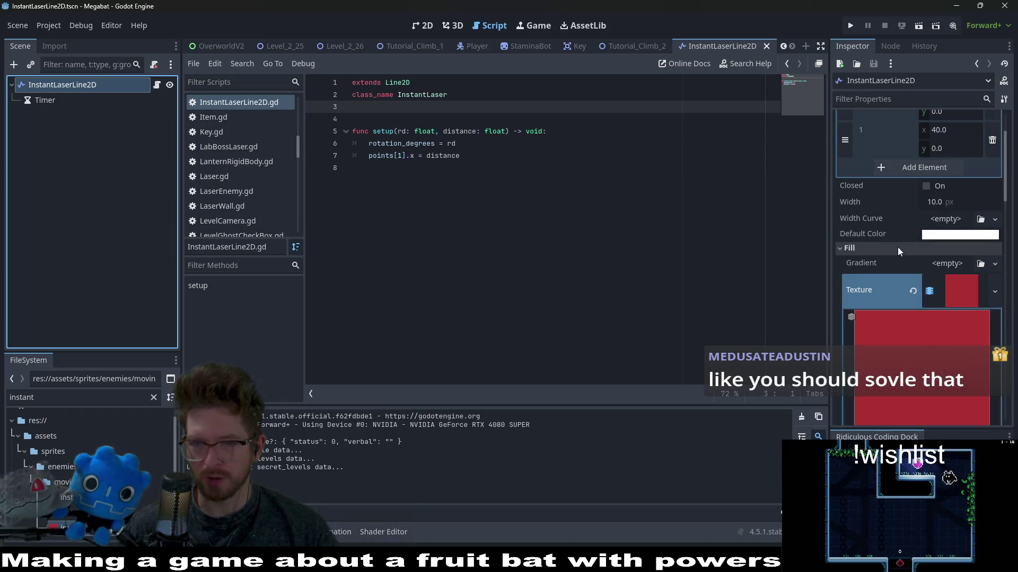
{"action": "scroll", "coordinate": [947, 240], "scroll_direction": "down", "scroll_amount": 2}
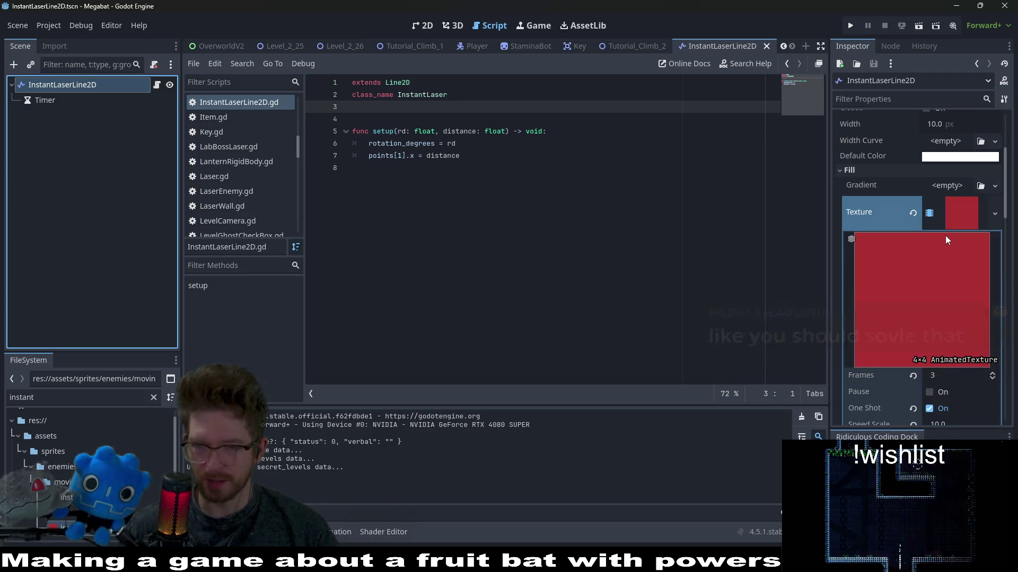
{"action": "scroll", "coordinate": [938, 240], "scroll_direction": "down", "scroll_amount": 2}
{"action": "scroll", "coordinate": [933, 241], "scroll_direction": "down", "scroll_amount": 1}
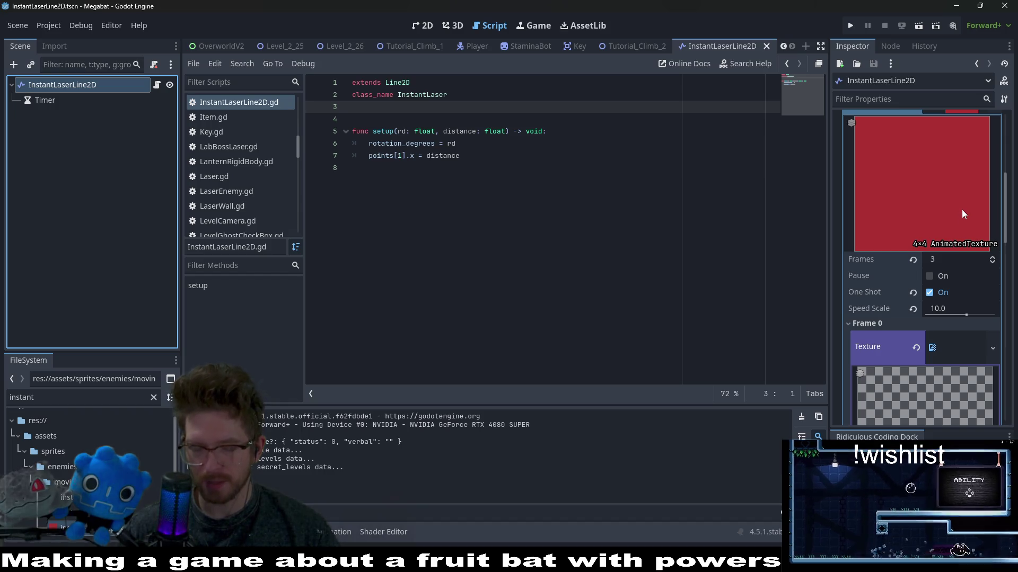
{"action": "scroll", "coordinate": [961, 209], "scroll_direction": "up", "scroll_amount": 6}
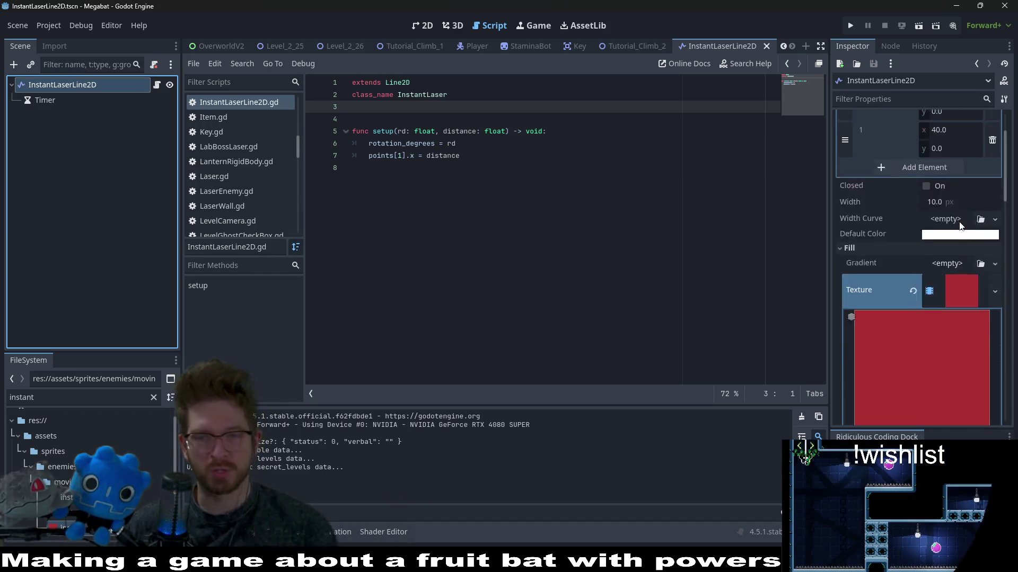
{"action": "scroll", "coordinate": [883, 297], "scroll_direction": "down", "scroll_amount": 3}
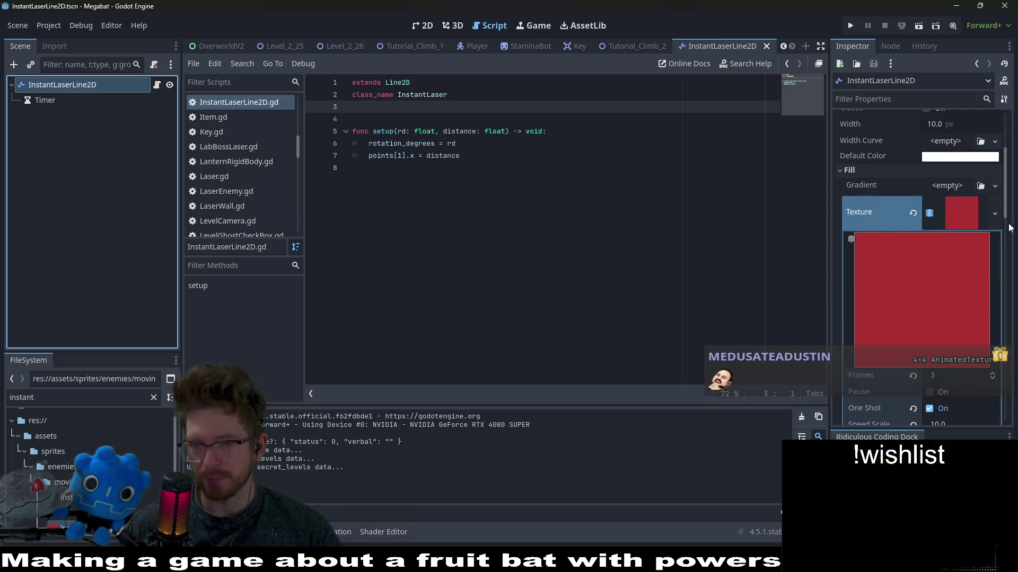
{"action": "left_click", "coordinate": [970, 214]}
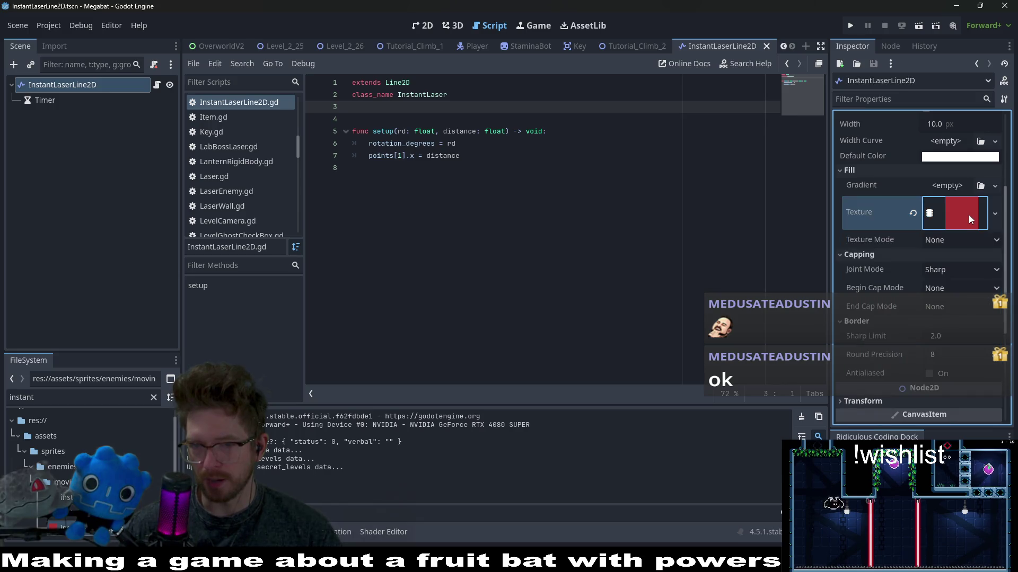
{"action": "left_click", "coordinate": [954, 215]}
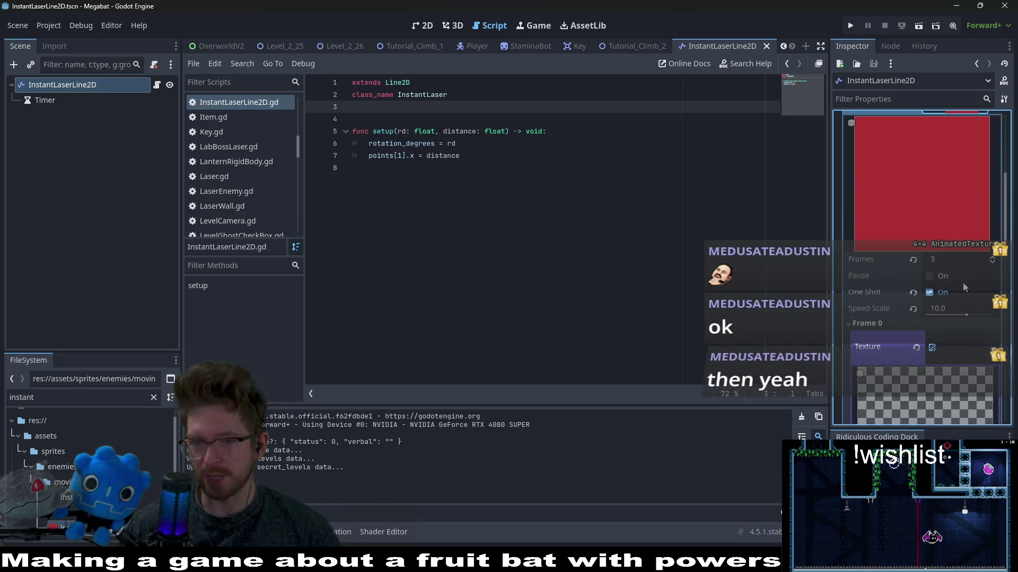
{"action": "scroll", "coordinate": [915, 288], "scroll_direction": "down", "scroll_amount": 3}
{"action": "scroll", "coordinate": [970, 273], "scroll_direction": "down", "scroll_amount": 6}
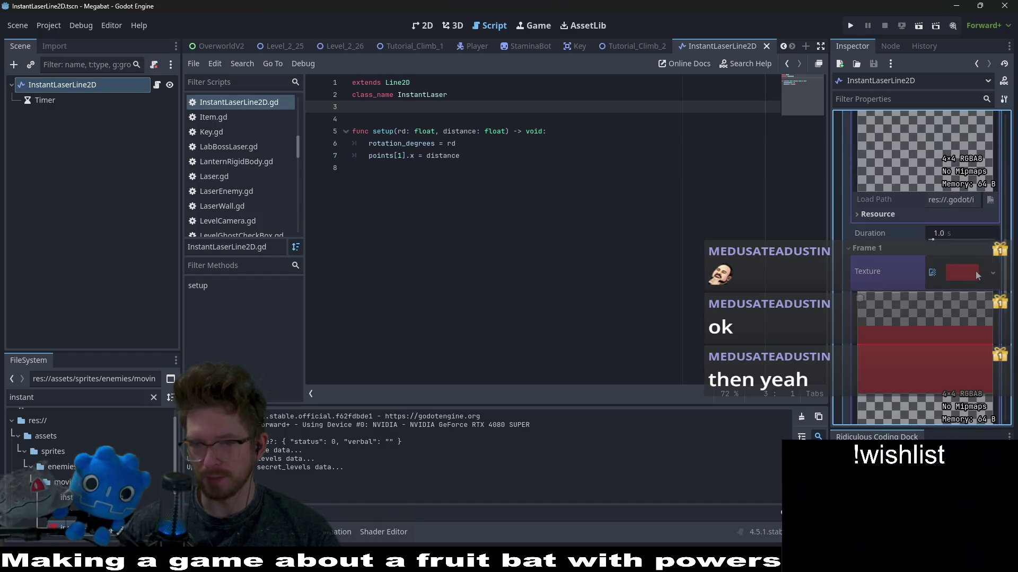
{"action": "scroll", "coordinate": [904, 240], "scroll_direction": "up", "scroll_amount": 6}
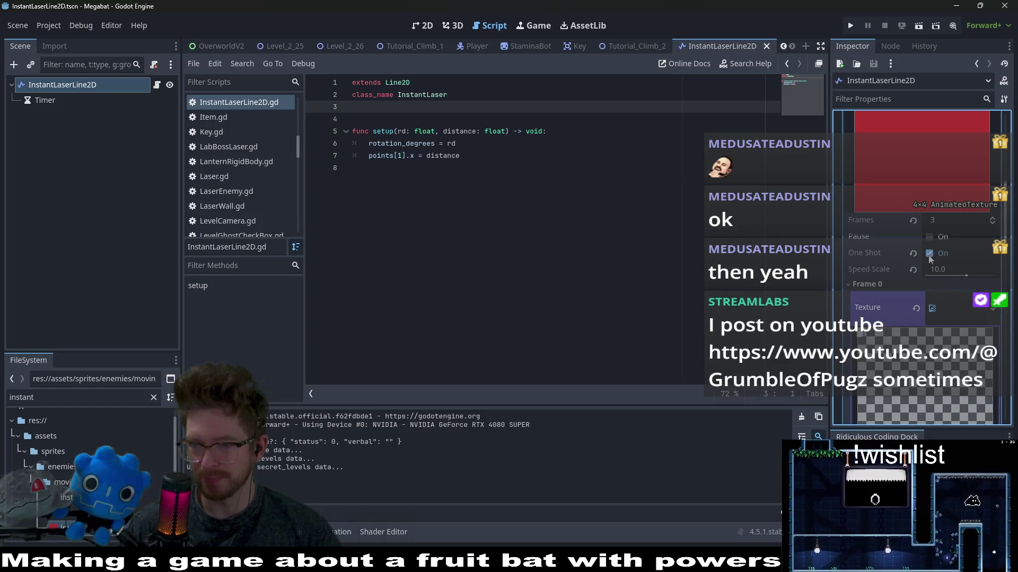
{"action": "left_click", "coordinate": [87, 165]}
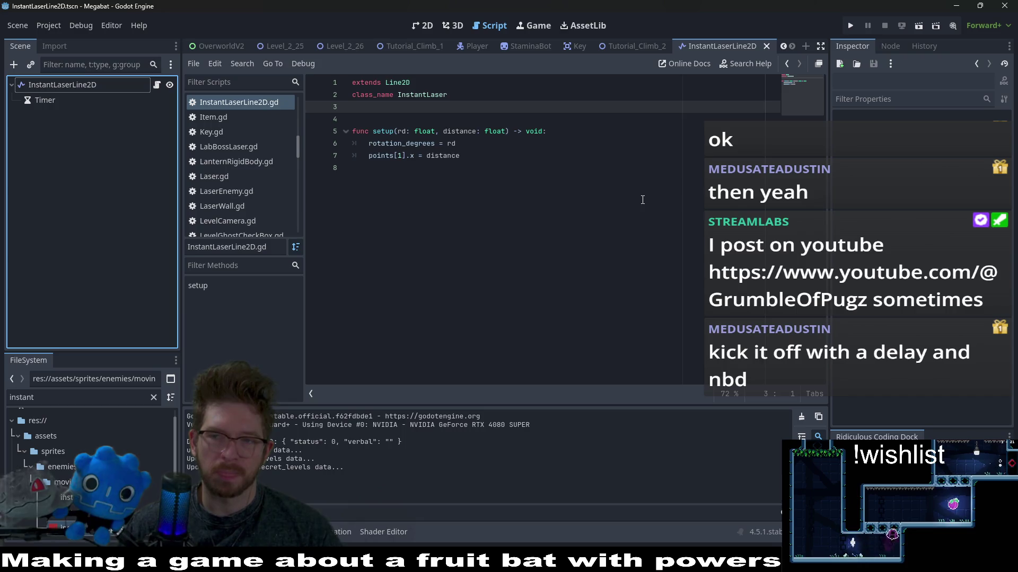
{"action": "left_click", "coordinate": [405, 110]}
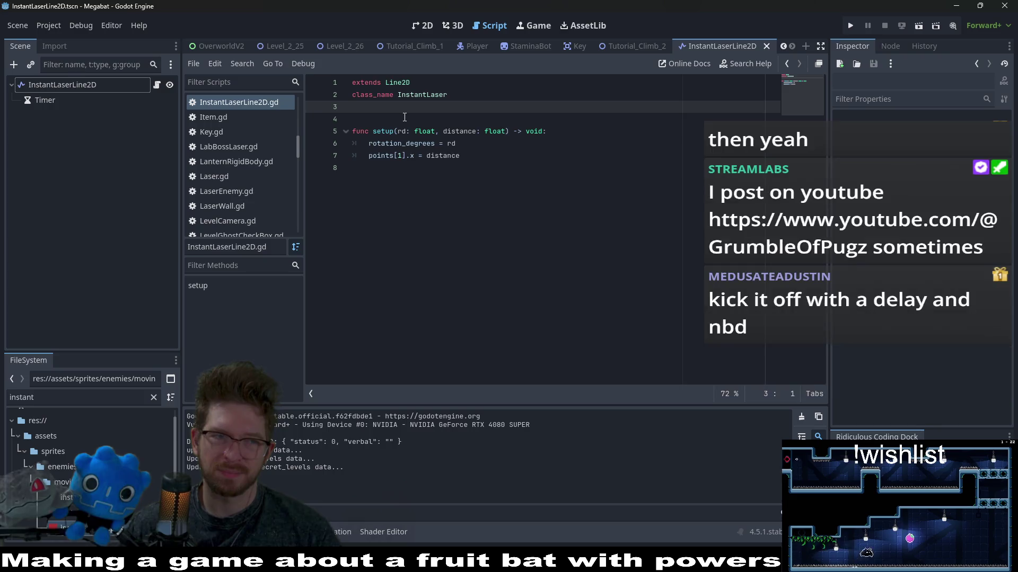
{"action": "left_click", "coordinate": [62, 85]}
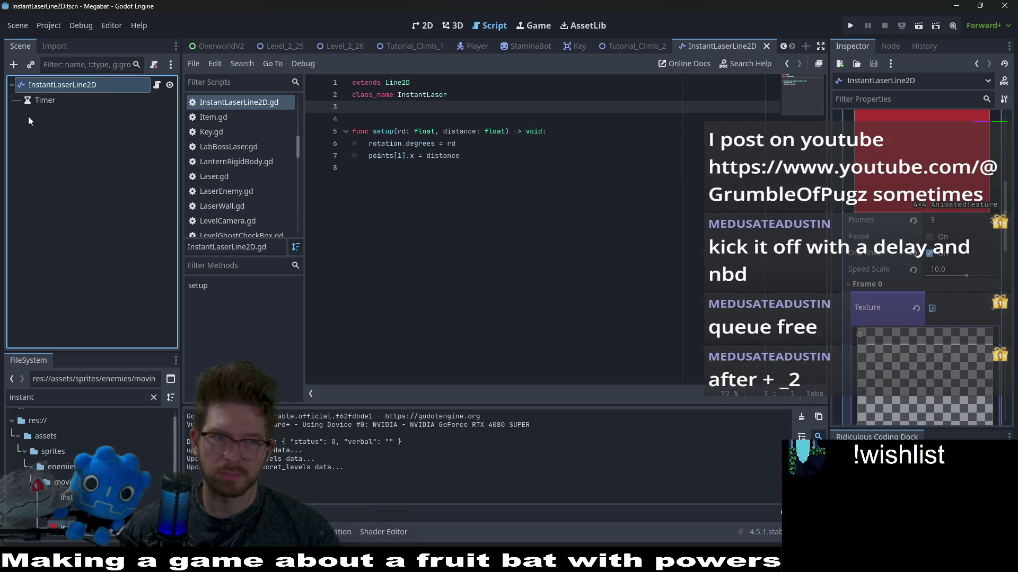
{"action": "left_click", "coordinate": [13, 64]}
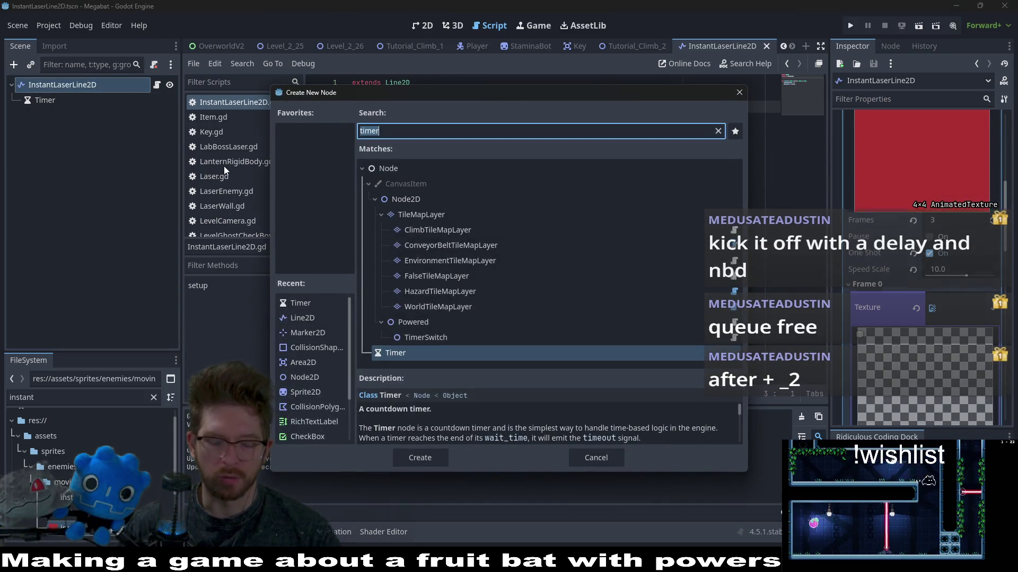
{"action": "type", "text": "area2d"}
{"action": "key", "text": "Return"}
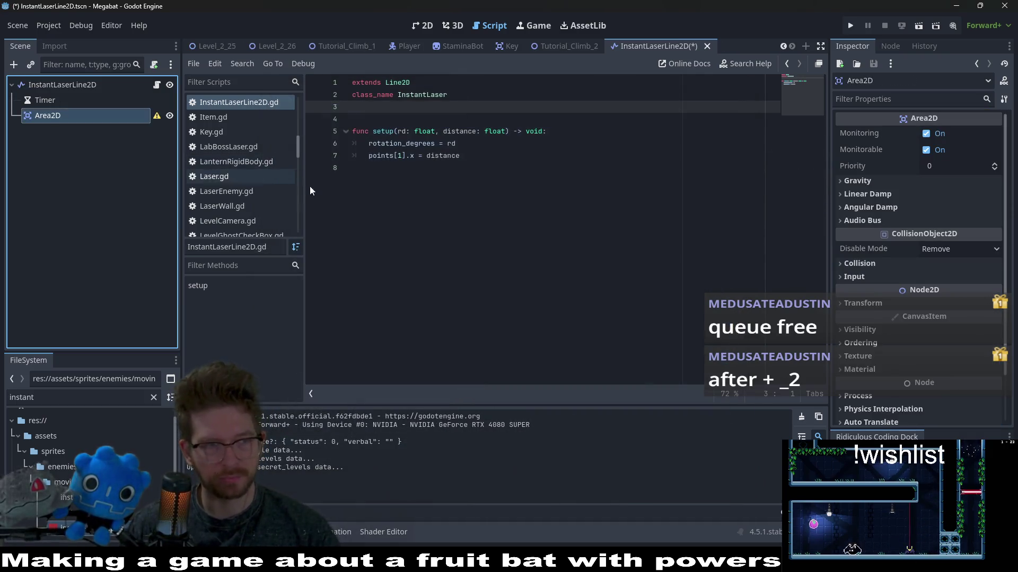
{"action": "double_click", "coordinate": [63, 117]}
{"action": "key", "text": "ctrl+a"}
{"action": "type", "text": "Dea"}
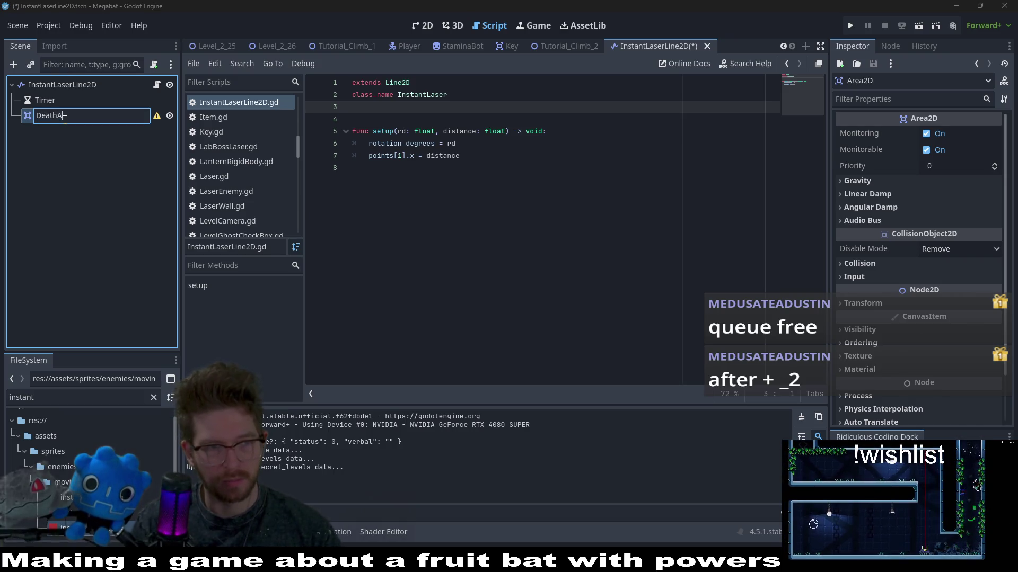
{"action": "key", "text": "Return"}
{"action": "double_click", "coordinate": [64, 117]}
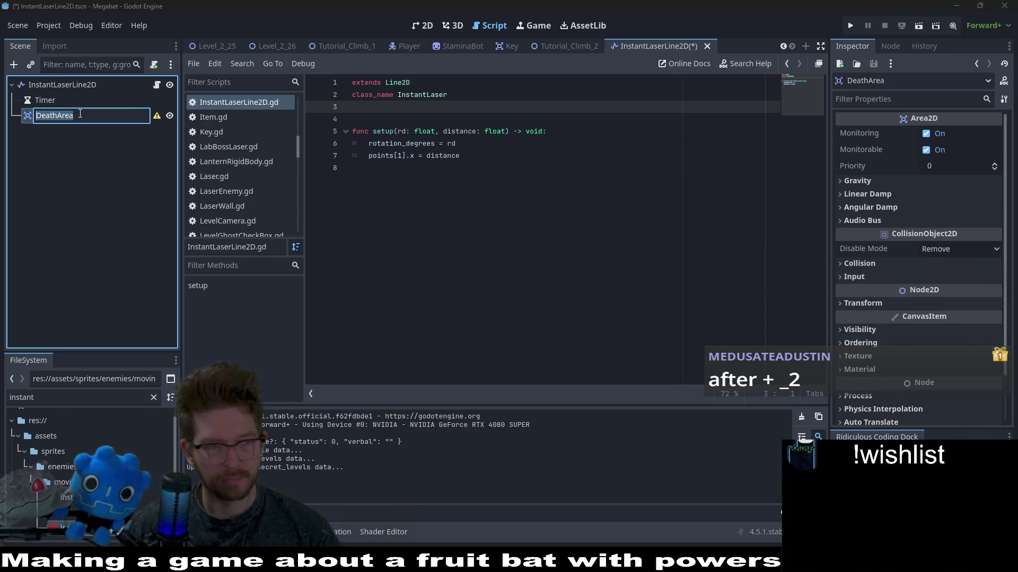
{"action": "left_click", "coordinate": [73, 115]}
{"action": "type", "text": "2D"}
{"action": "key", "text": "Return"}
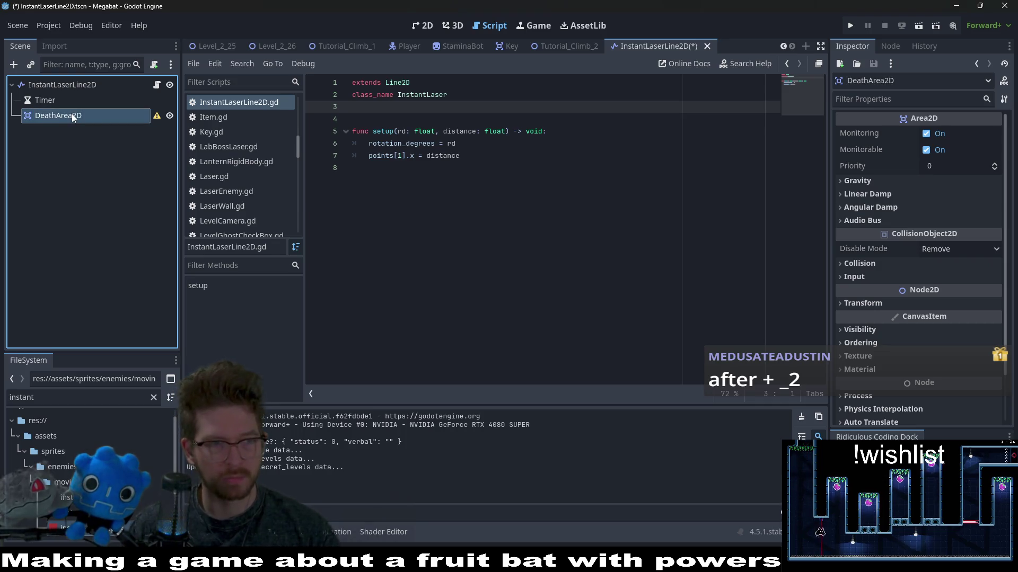
{"action": "right_click", "coordinate": [102, 132]}
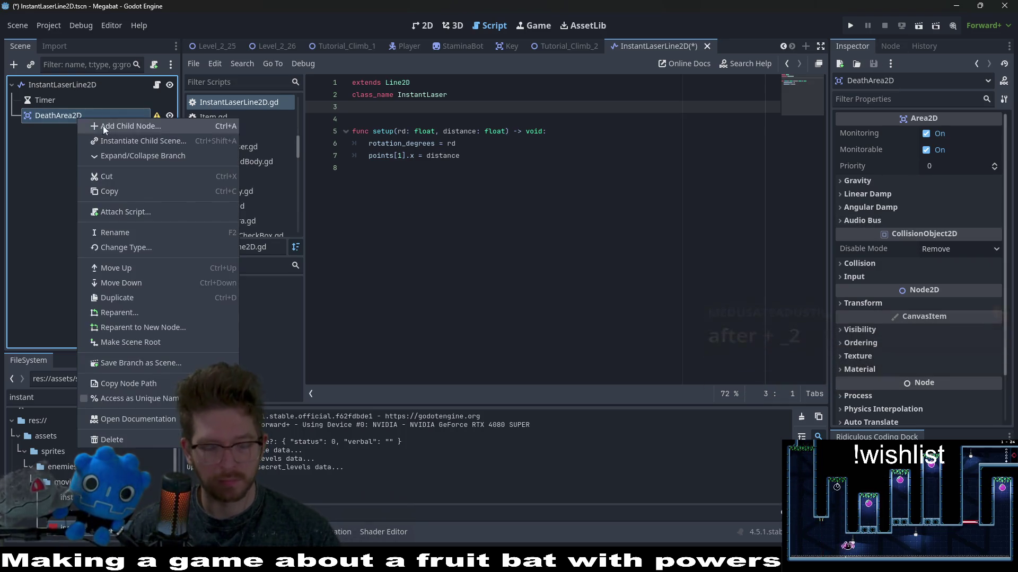
{"action": "left_click", "coordinate": [174, 126]}
{"action": "type", "text": "collision"}
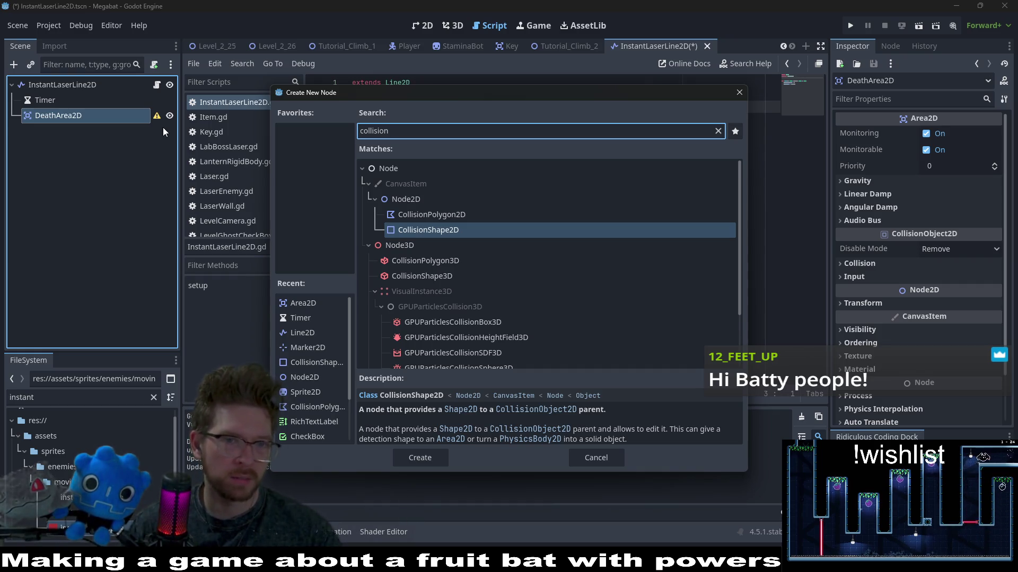
{"action": "left_click", "coordinate": [739, 92]}
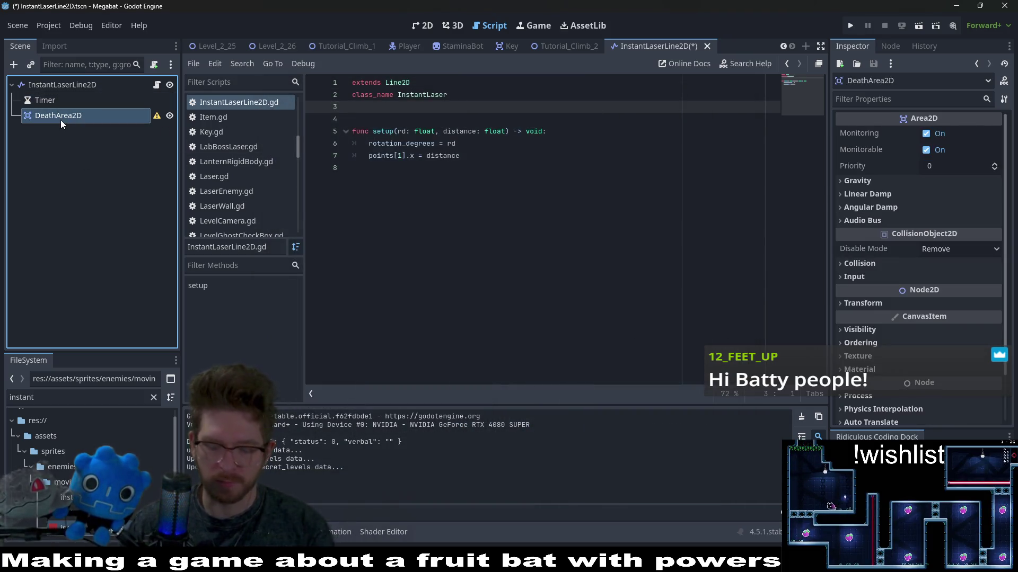
{"action": "key", "text": "Delete"}
{"action": "key", "text": "Return"}
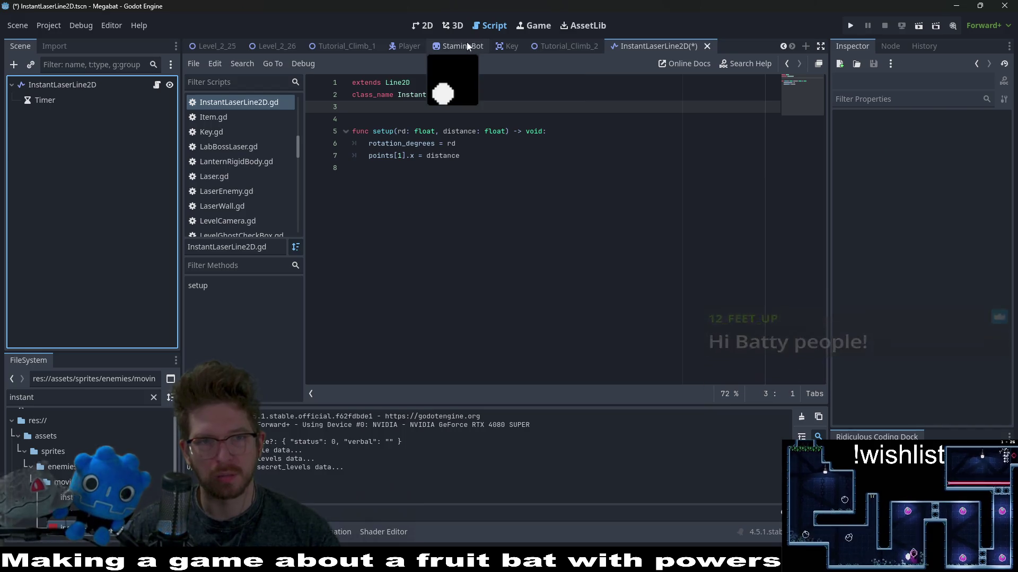
- Open the StaminaBot script and scroll to the fly limit branch in _physics_process
{"action": "left_click", "coordinate": [461, 46]}
{"action": "scroll", "coordinate": [555, 234], "scroll_direction": "down", "scroll_amount": 4}
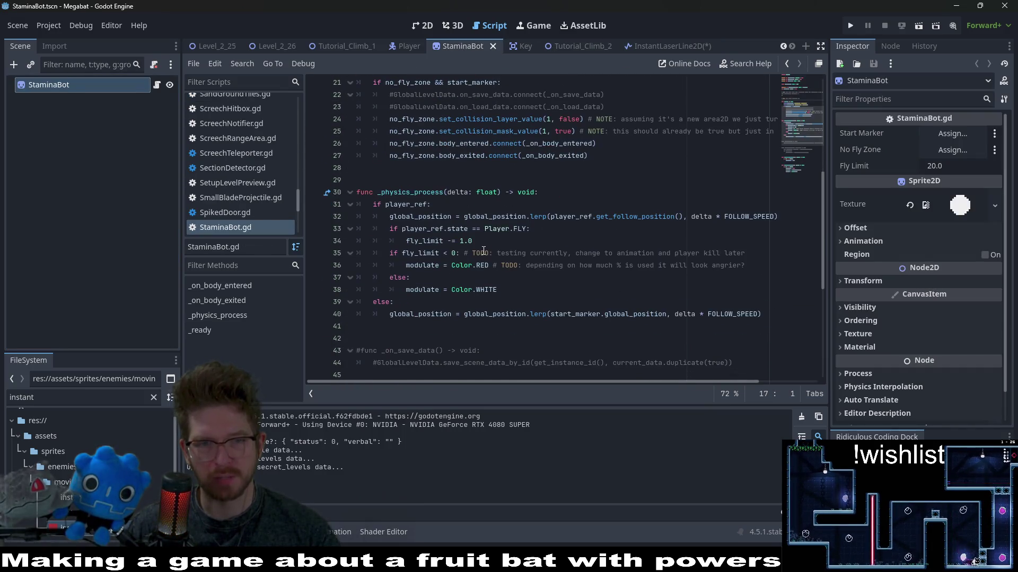
{"action": "scroll", "coordinate": [484, 250], "scroll_direction": "down", "scroll_amount": 6}
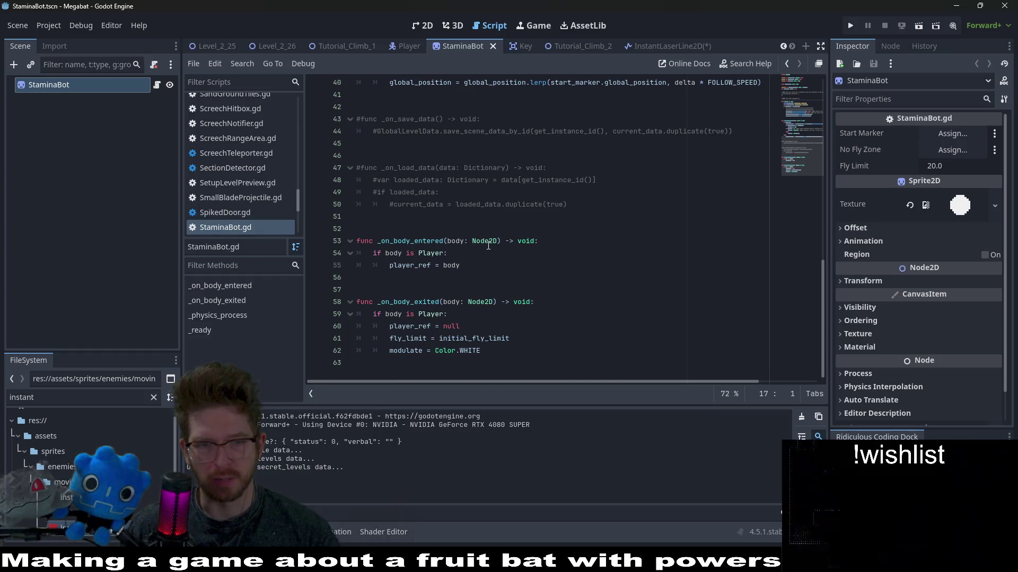
{"action": "scroll", "coordinate": [488, 245], "scroll_direction": "up", "scroll_amount": 3}
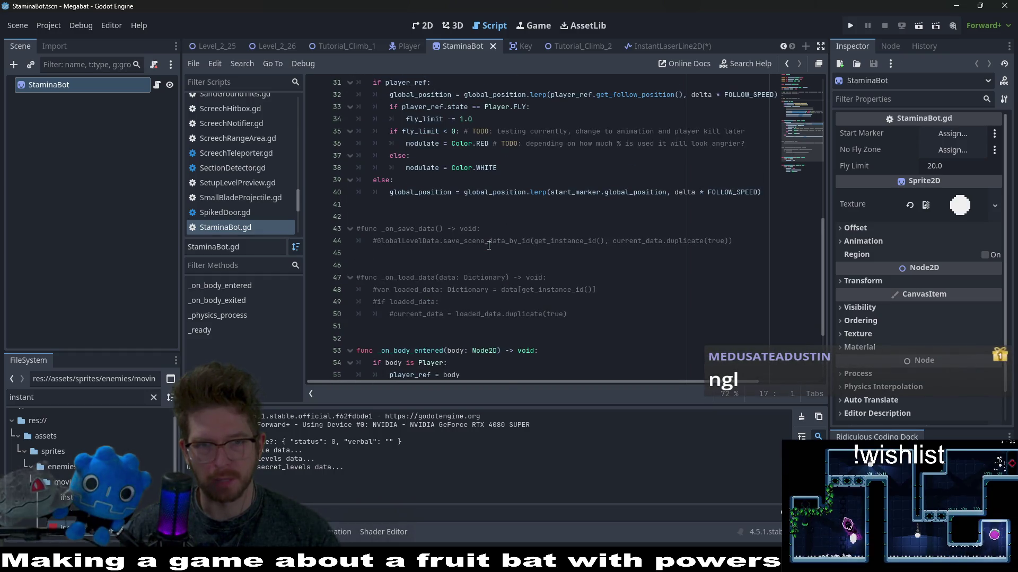
{"action": "scroll", "coordinate": [488, 246], "scroll_direction": "up", "scroll_amount": 1}
{"action": "scroll", "coordinate": [488, 245], "scroll_direction": "down", "scroll_amount": 4}
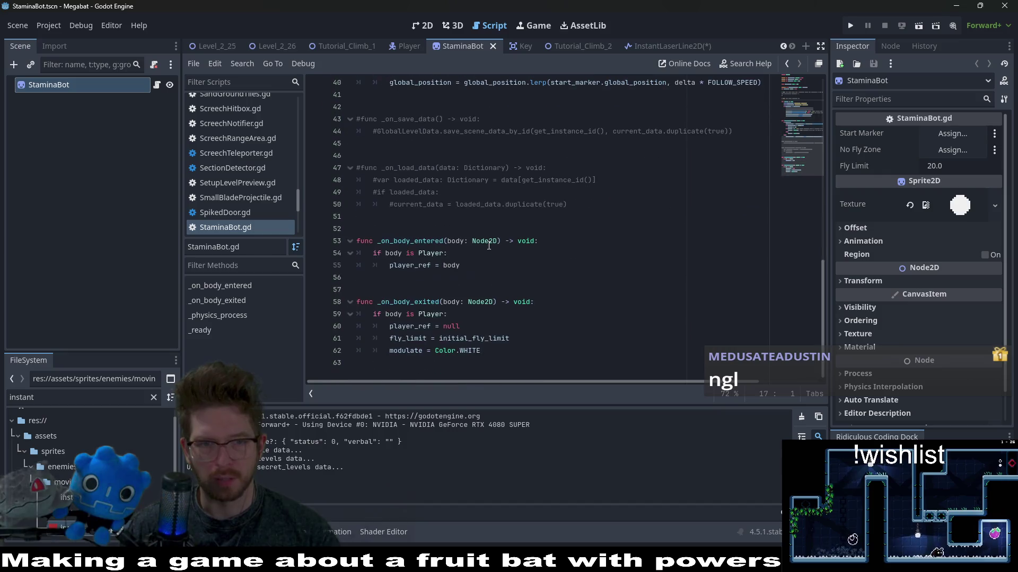
{"action": "scroll", "coordinate": [489, 246], "scroll_direction": "up", "scroll_amount": 5}
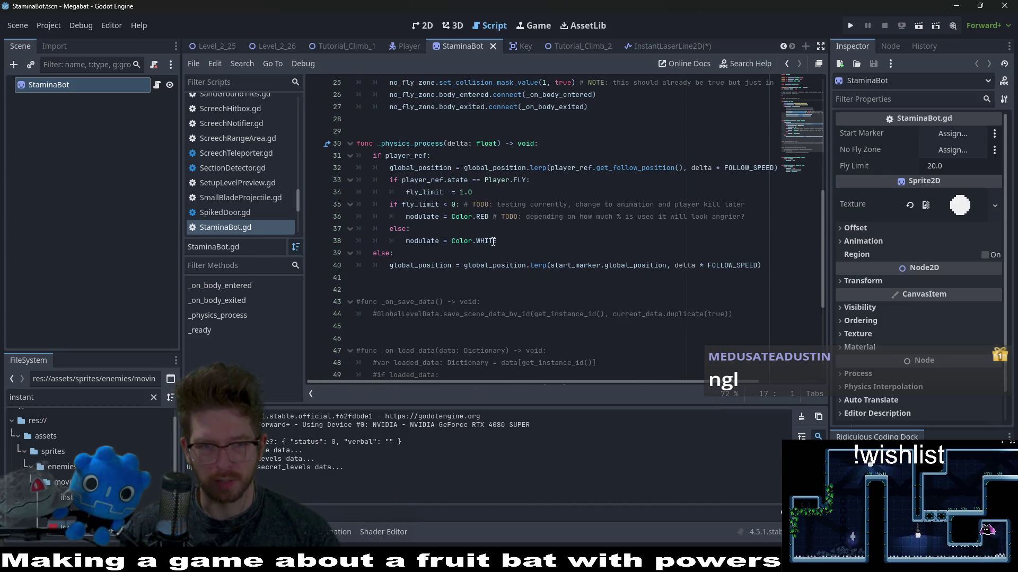
- Add a player_ref.death() call under the fly_limit < 0 branch
{"action": "left_click", "coordinate": [493, 242]}
{"action": "left_click", "coordinate": [752, 220]}
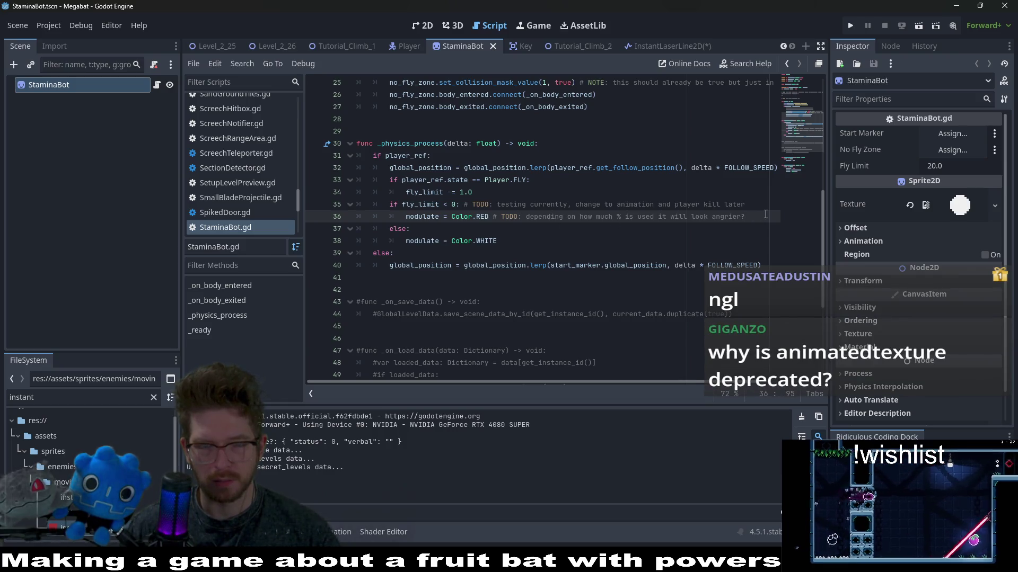
{"action": "key", "text": "Return"}
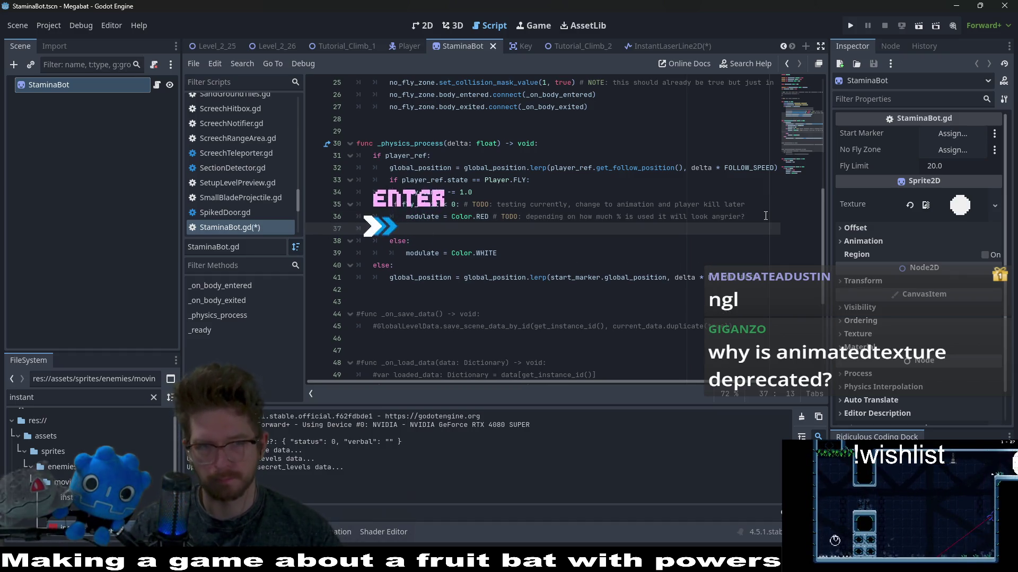
{"action": "type", "text": "player_r"}
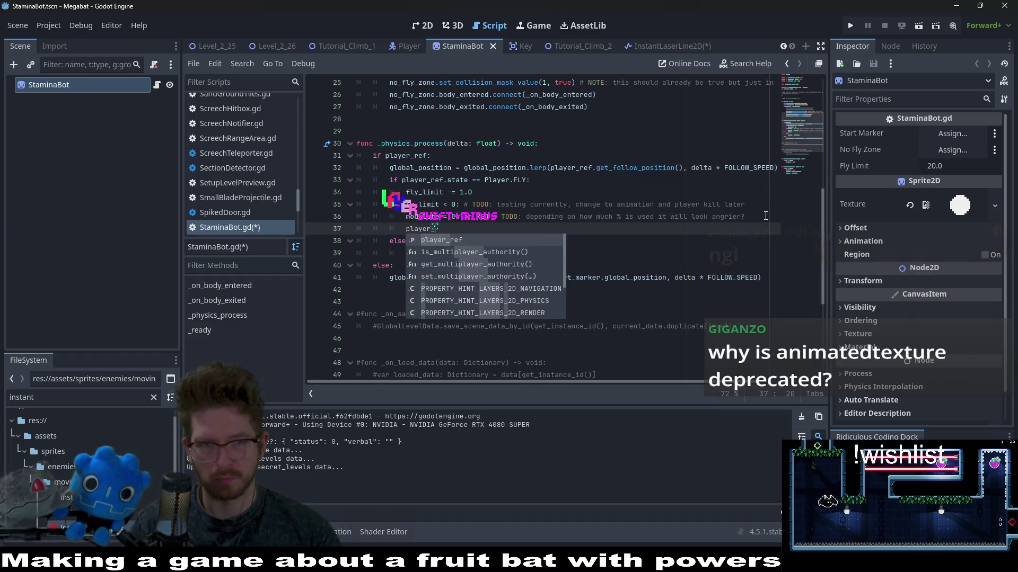
{"action": "key", "text": "Return"}
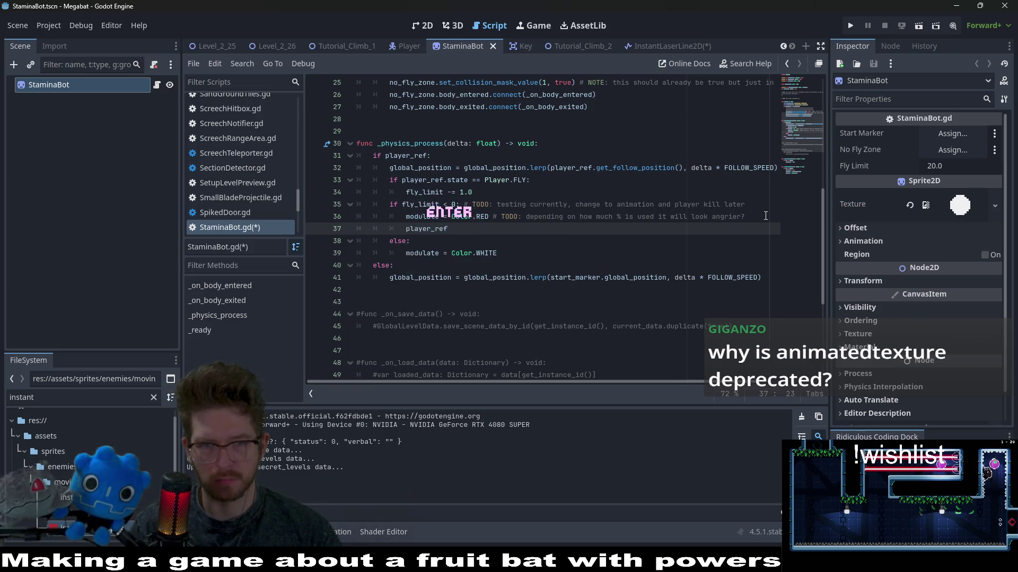
{"action": "type", "text": ".death("}
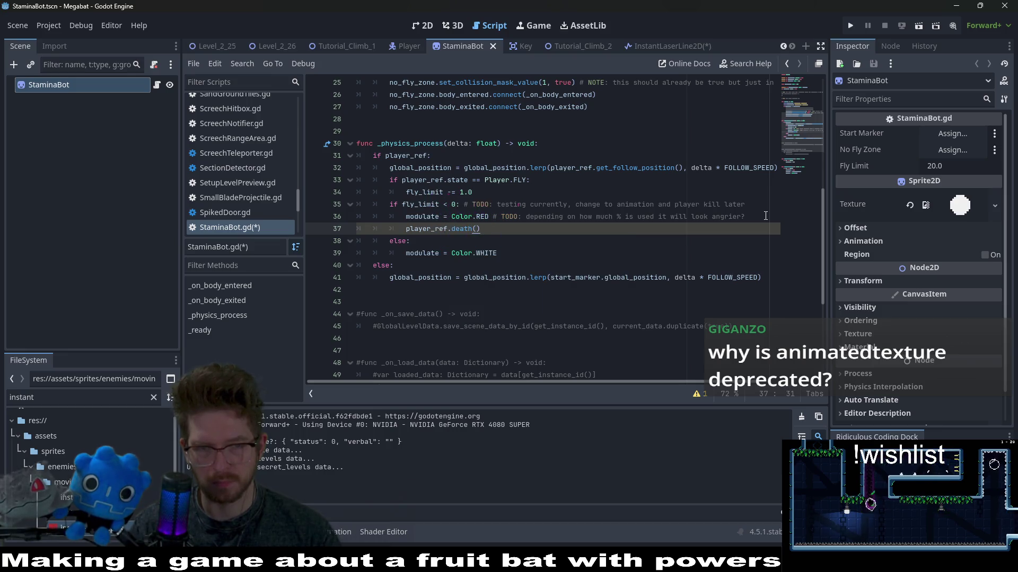
- Save StaminaBot.gd and run the Tutorial_Climb_1 scene
{"action": "key", "text": "ctrl+s"}
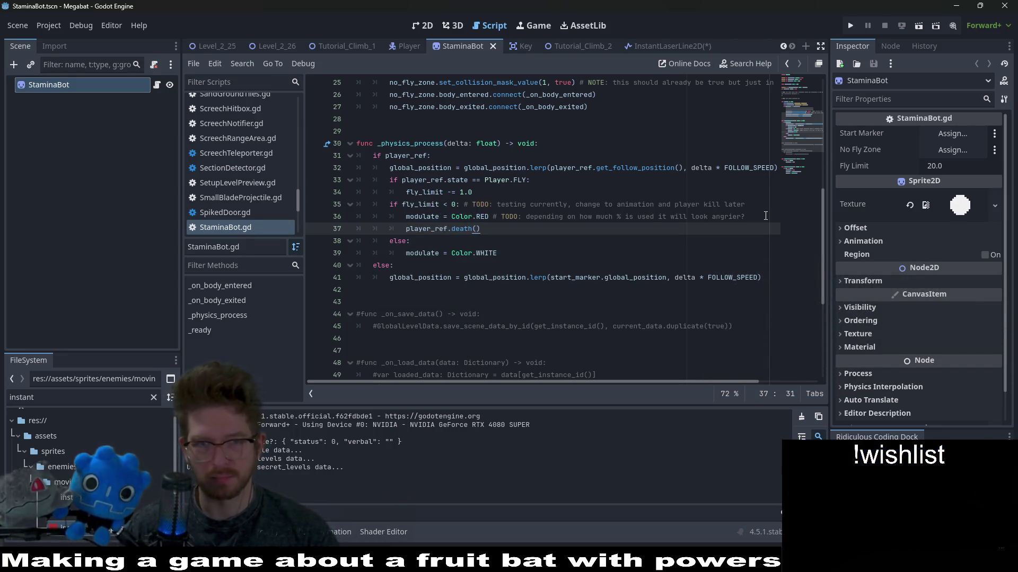
{"action": "left_click", "coordinate": [371, 47]}
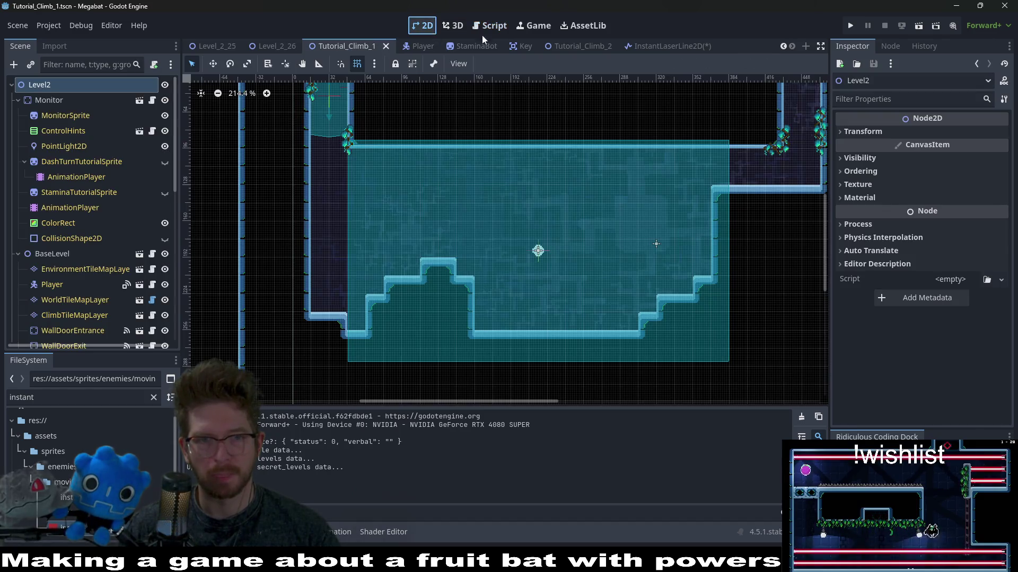
{"action": "left_click", "coordinate": [923, 25]}
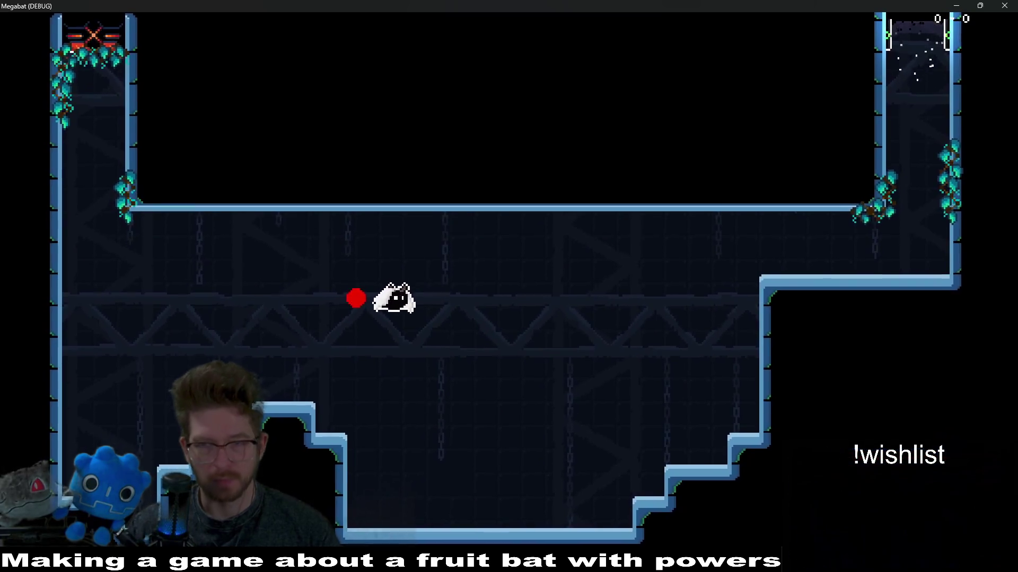
- Close the Megabat debug window and select death() on line 37 of StaminaBot.gd
{"action": "left_click", "coordinate": [1004, 6]}
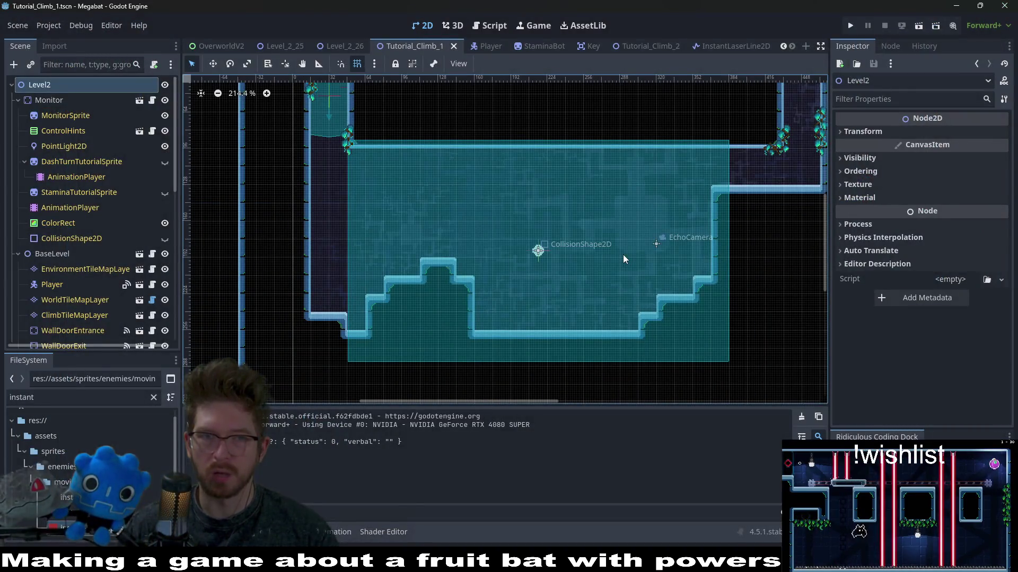
{"action": "left_click", "coordinate": [490, 28]}
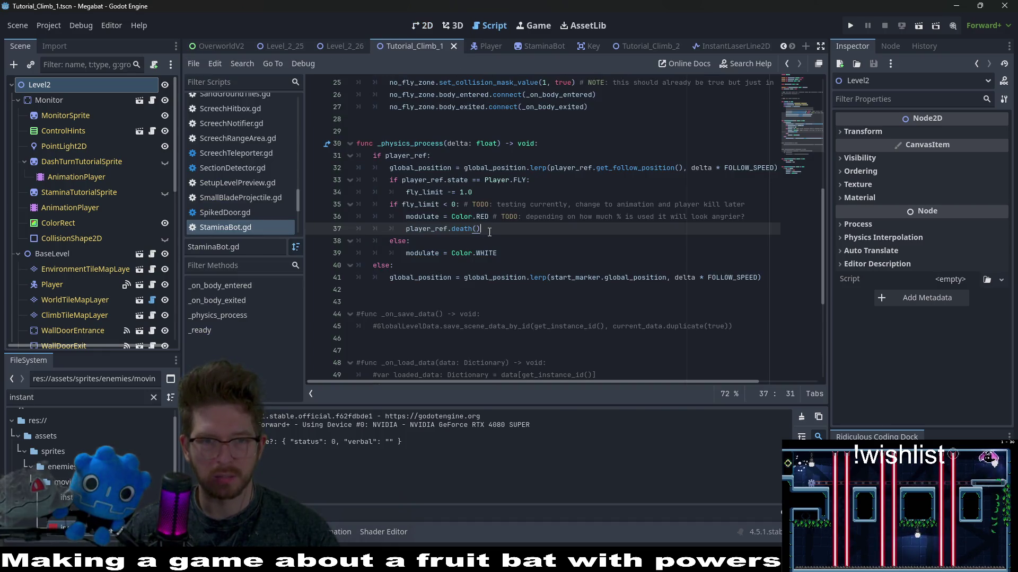
{"action": "double_click", "coordinate": [462, 229]}
{"action": "left_click_drag", "start_coordinate": [503, 231], "coordinate": [459, 231]}
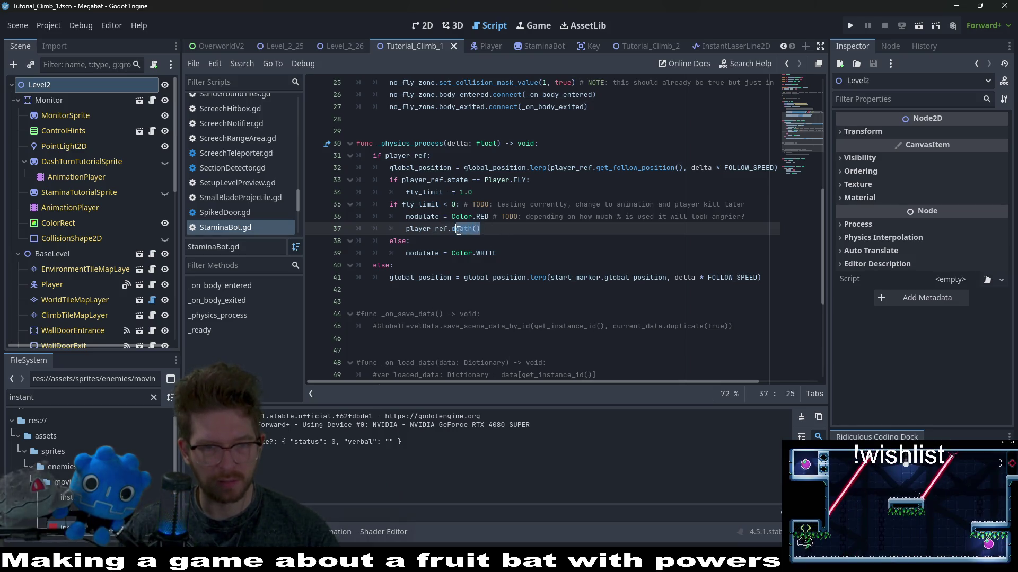
- Search the whole project for death() calls
{"action": "key", "text": "ctrl+shift+f"}
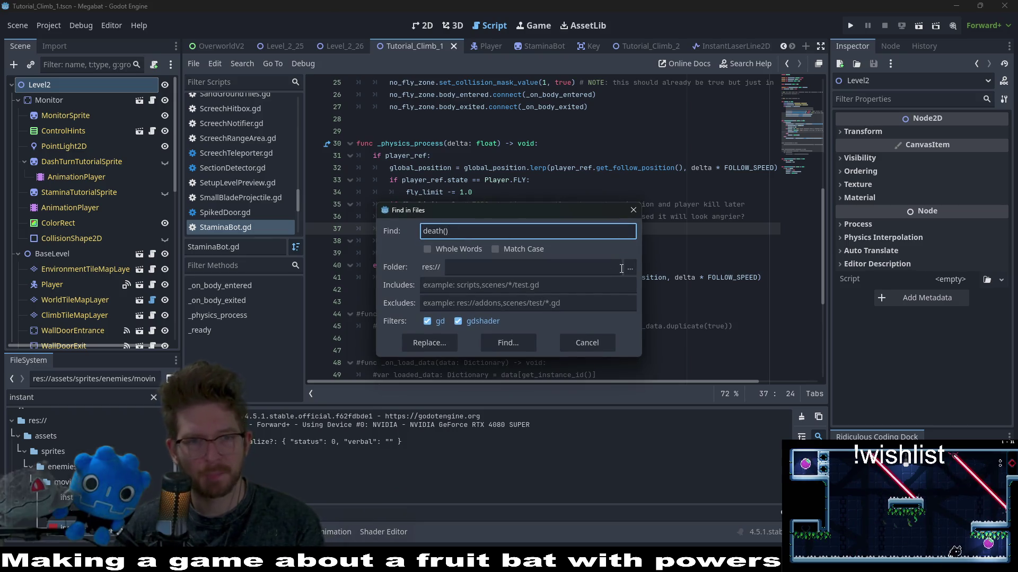
{"action": "key", "text": "Return"}
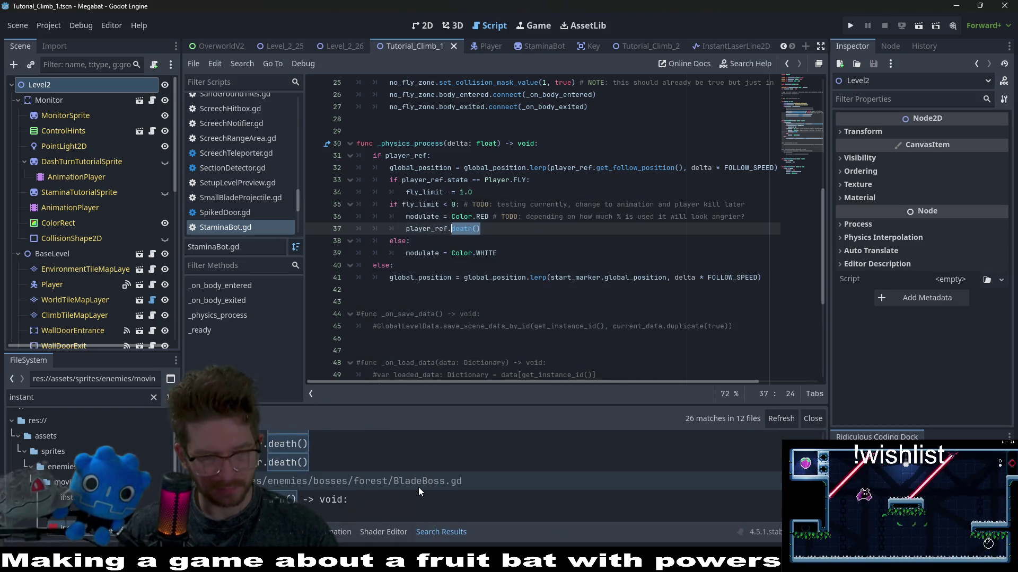
{"action": "scroll", "coordinate": [419, 488], "scroll_direction": "up", "scroll_amount": 3}
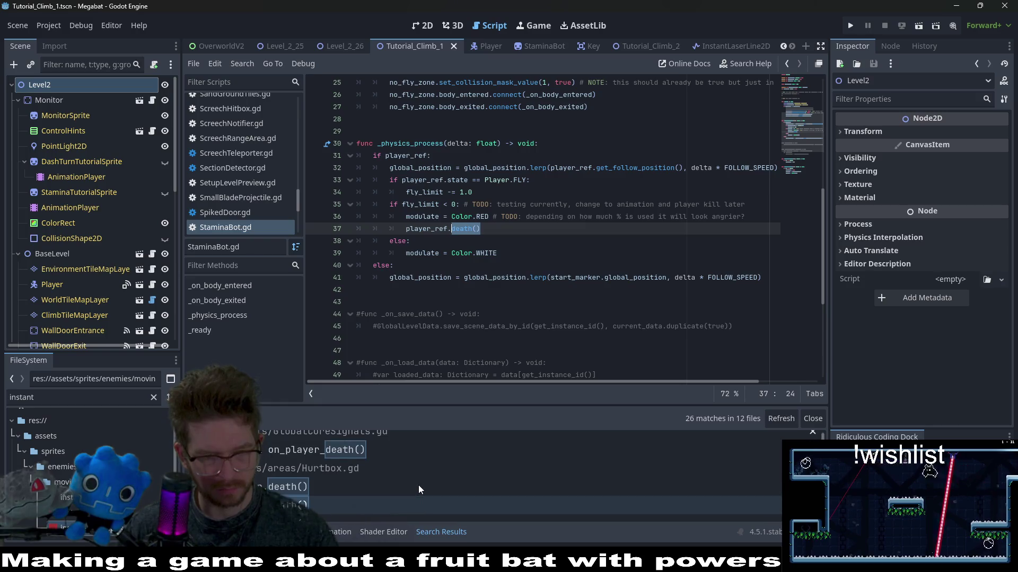
- Open the Hurtbox.gd result and inspect its death-state check on line 24
{"action": "left_click", "coordinate": [313, 485]}
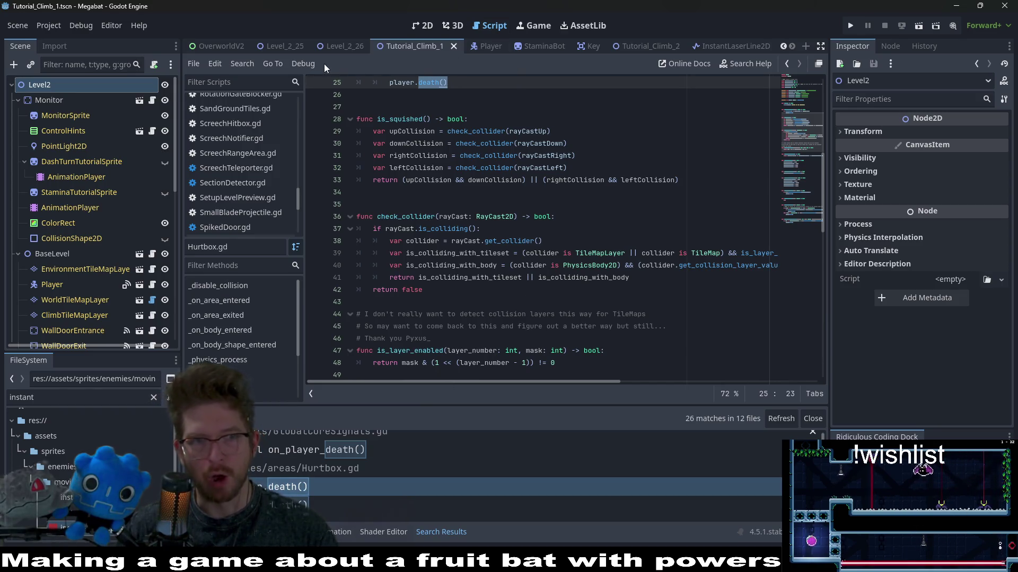
{"action": "left_click", "coordinate": [644, 47]}
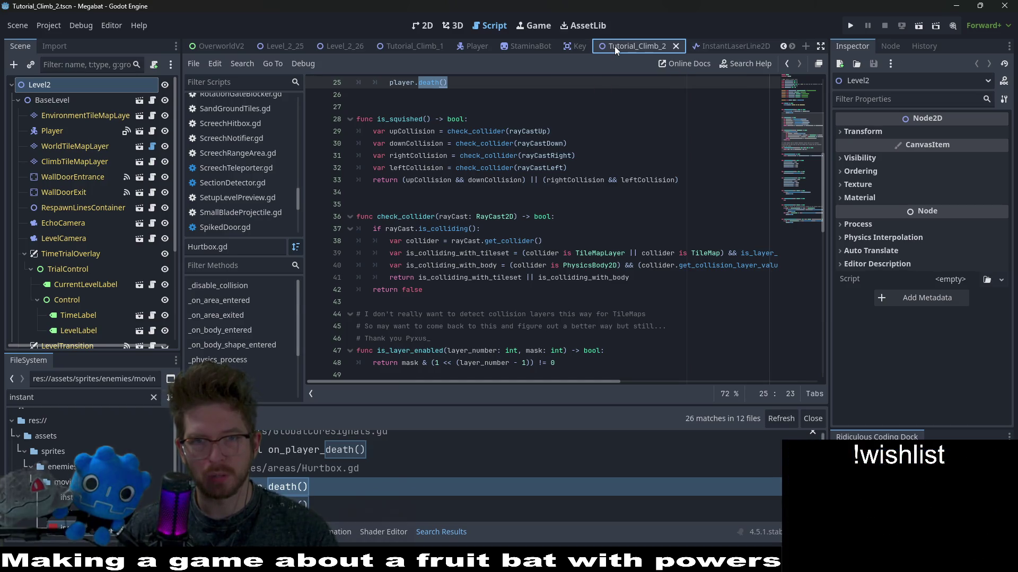
{"action": "scroll", "coordinate": [416, 342], "scroll_direction": "up", "scroll_amount": 3}
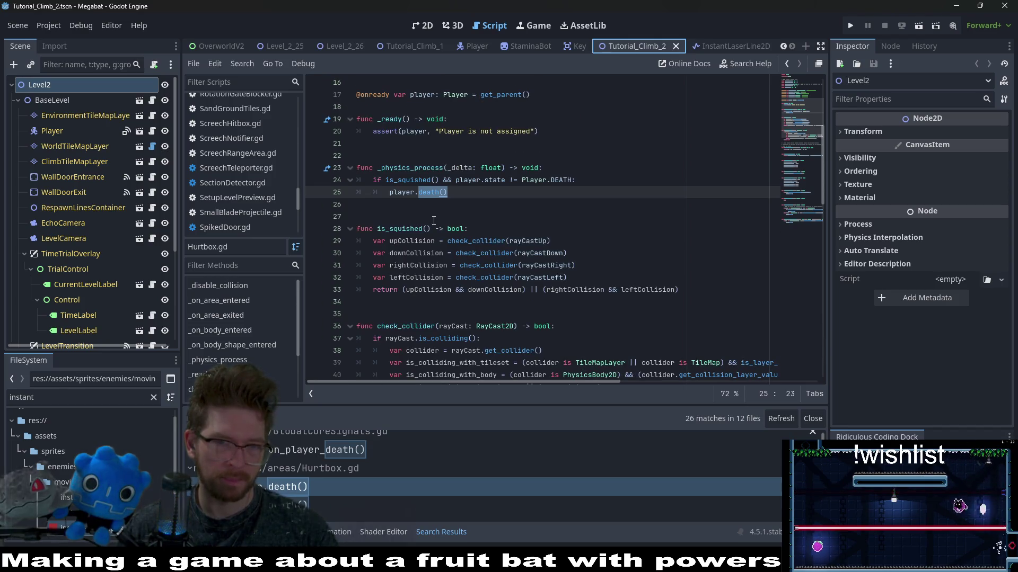
{"action": "scroll", "coordinate": [362, 492], "scroll_direction": "down", "scroll_amount": 3}
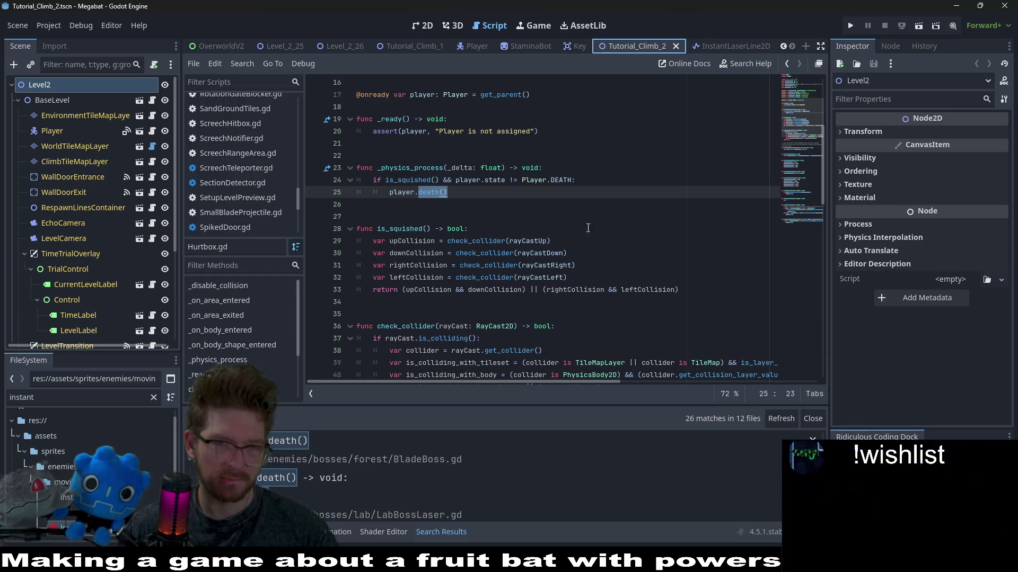
{"action": "left_click", "coordinate": [571, 180]}
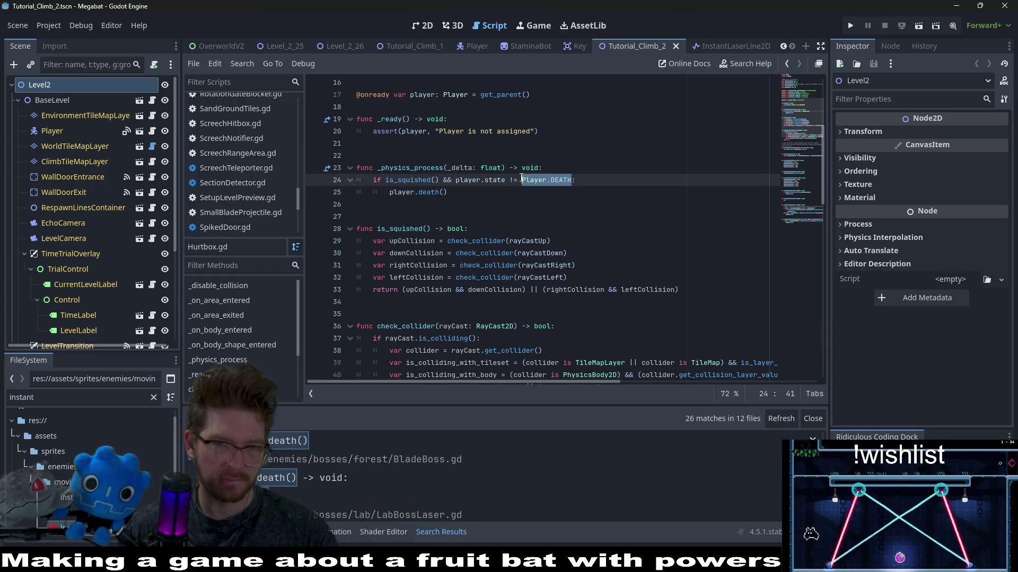
- Insert 'if player_ref.state == Player.DEATH: player_ref = null' at the top of _physics_process
{"action": "left_click", "coordinate": [530, 45]}
{"action": "left_click", "coordinate": [530, 179]}
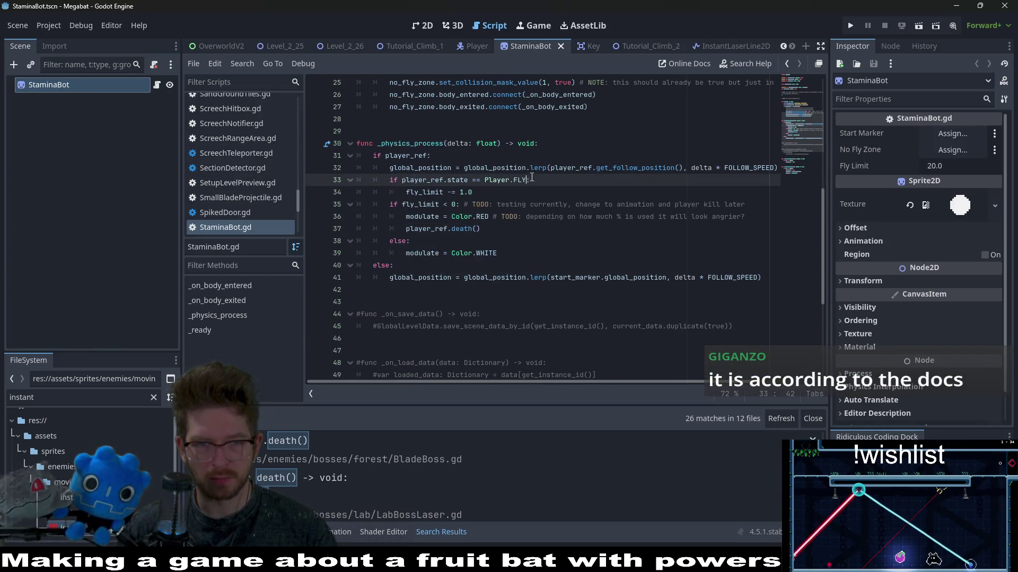
{"action": "type", "text": ":"}
{"action": "left_click", "coordinate": [430, 156]}
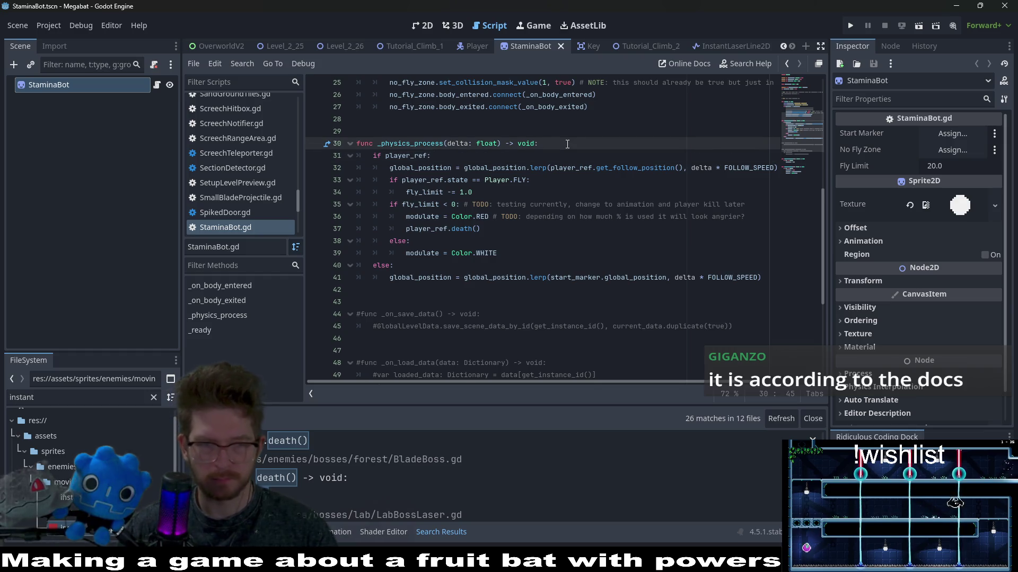
{"action": "key", "text": "ctrl+shift+Return"}
{"action": "key", "text": "ctrl+shift+Return"}
{"action": "type", "text": "i"}
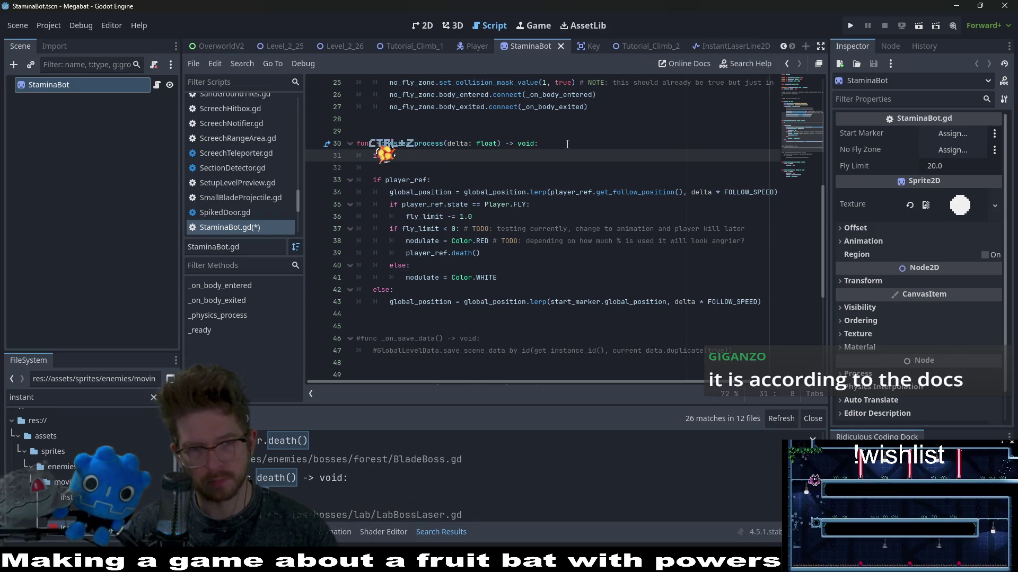
{"action": "type", "text": "f Player.DEATHplayer_"}
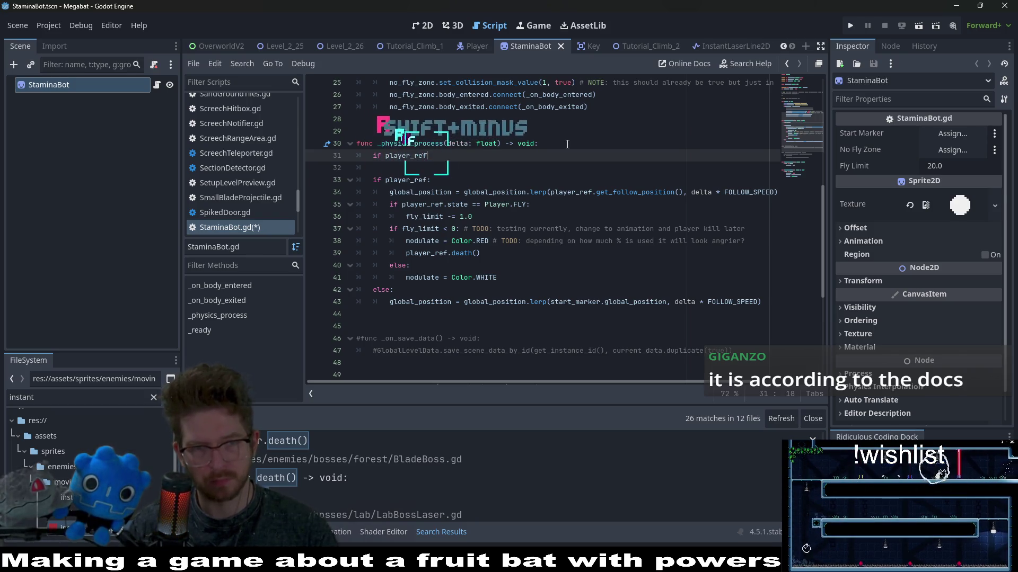
{"action": "type", "text": "ref"}
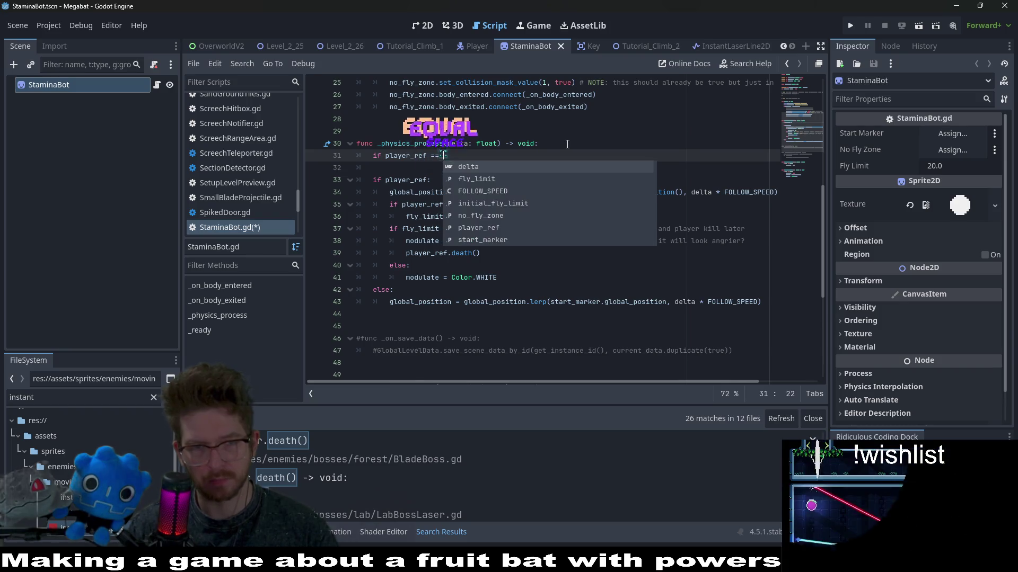
{"action": "key", "text": "BackSpace"}
{"action": "key", "text": "BackSpace"}
{"action": "key", "text": "BackSpace"}
{"action": "type", "text": "."}
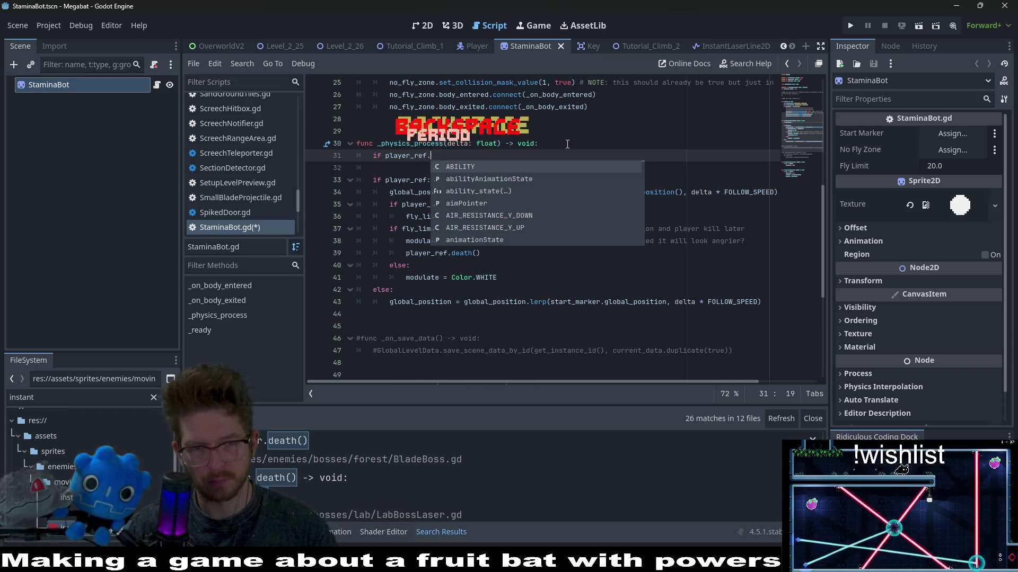
{"action": "type", "text": "state =="}
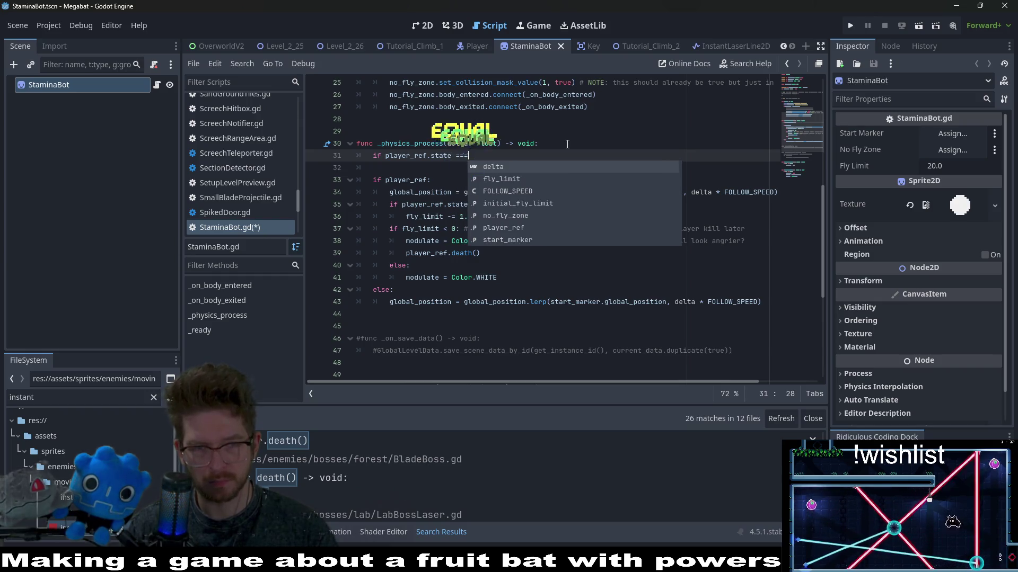
{"action": "type", "text": "Player.DEATH"}
{"action": "type", "text": ":"}
{"action": "key", "text": "Return"}
{"action": "type", "text": "r_ref = n"}
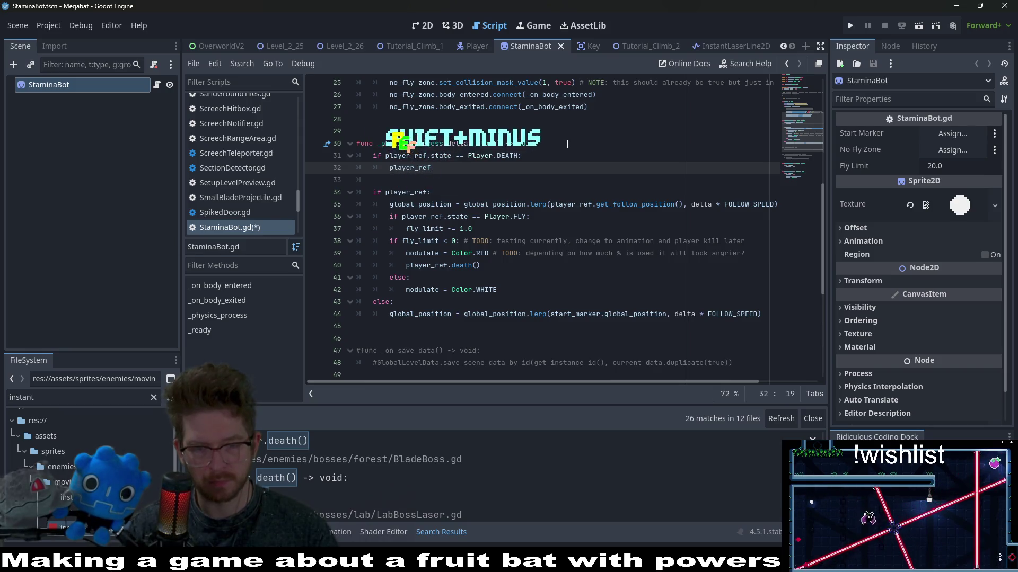
{"action": "type", "text": "ull"}
- Save StaminaBot.gd and switch to the Tutorial_Climb_1 scene
{"action": "left_click", "coordinate": [571, 177]}
{"action": "key", "text": "ctrl+s"}
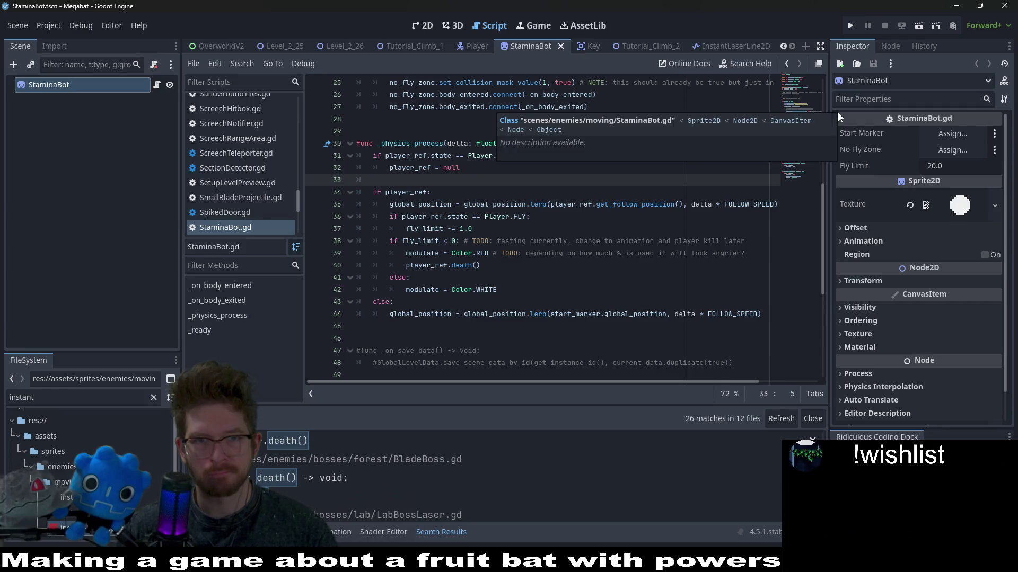
{"action": "left_click", "coordinate": [411, 46]}
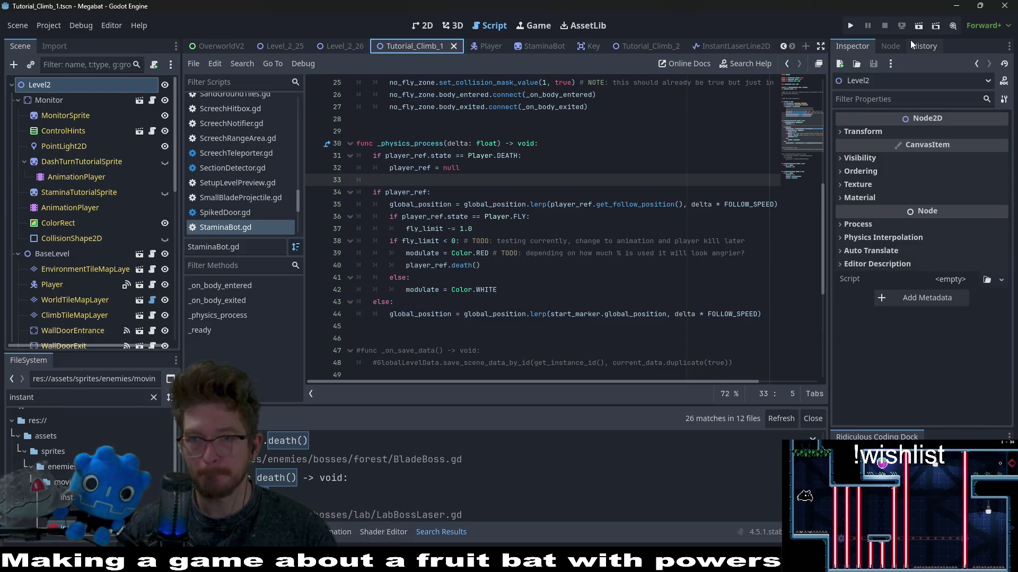
- Run the level, then stop the crashed debug session
{"action": "left_click", "coordinate": [913, 27]}
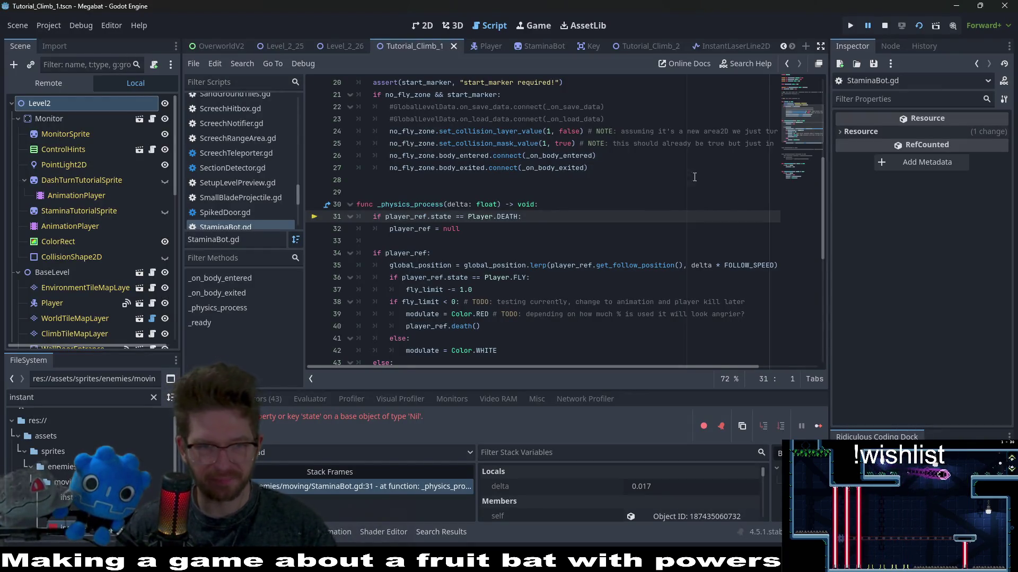
{"action": "mouse_move", "coordinate": [427, 229]}
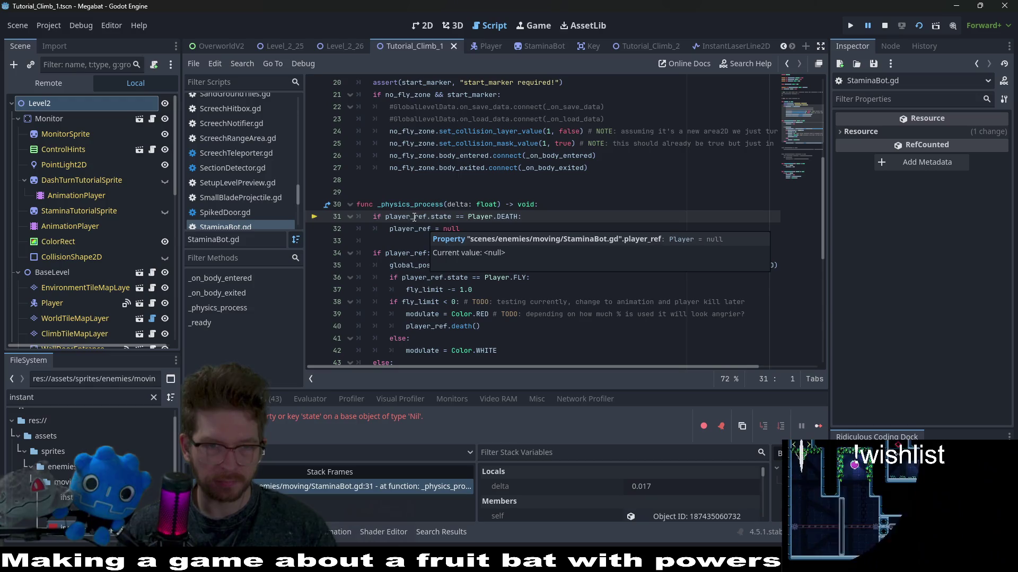
{"action": "left_click", "coordinate": [882, 25]}
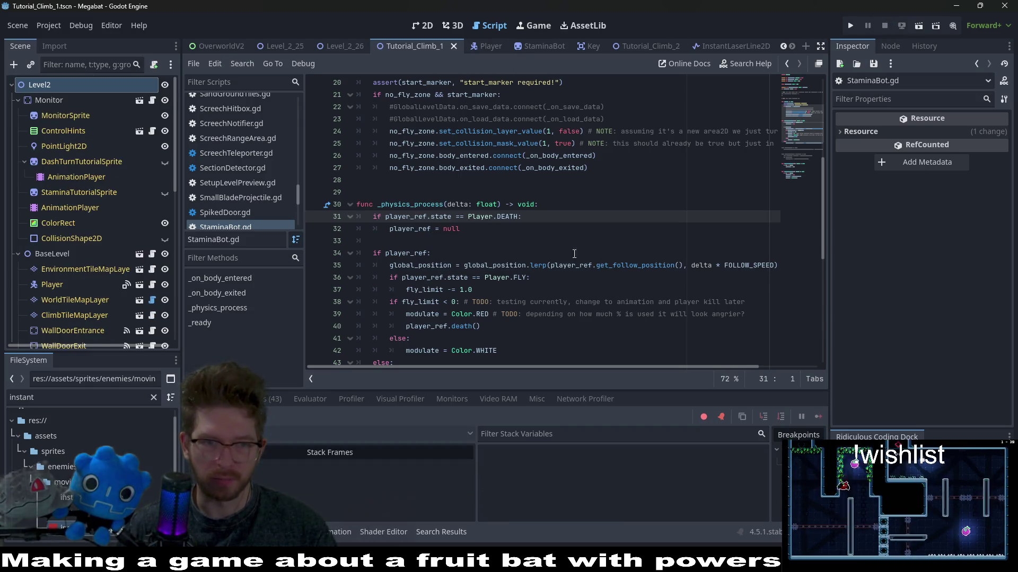
- Move the DEATH check inside the if player_ref block, indent it, and rerun the level
{"action": "scroll", "coordinate": [506, 232], "scroll_direction": "down", "scroll_amount": 1}
{"action": "left_click", "coordinate": [471, 207]}
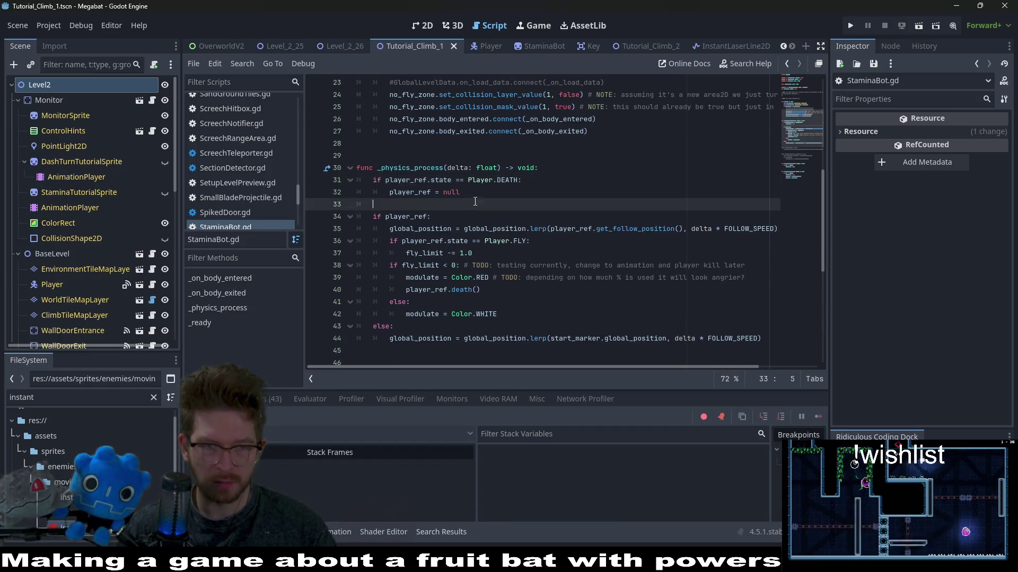
{"action": "left_click", "coordinate": [538, 167], "text": "shift"}
{"action": "key", "text": "ctrl+x"}
{"action": "left_click", "coordinate": [443, 181]}
{"action": "key", "text": "ctrl+v"}
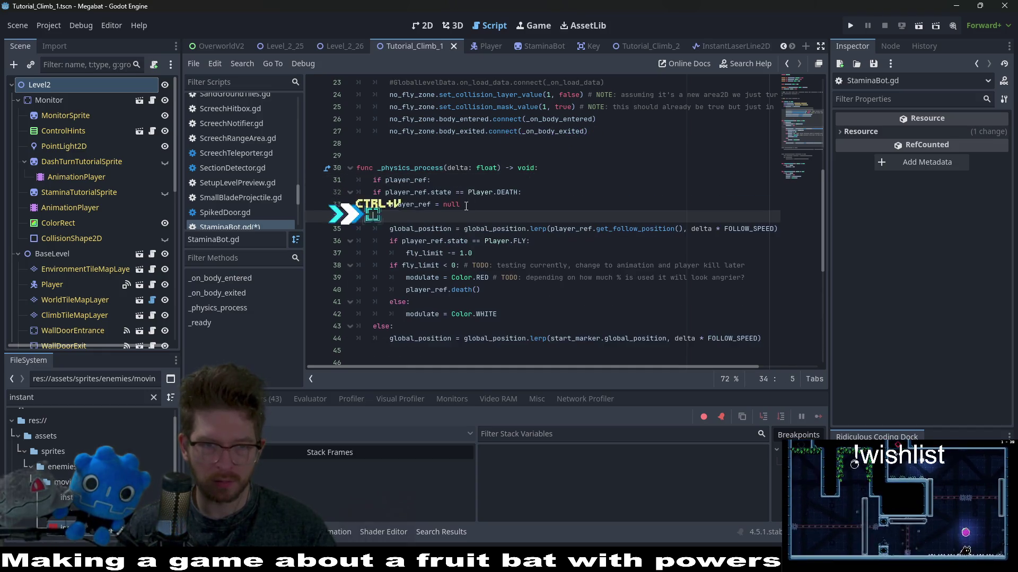
{"action": "key", "text": "shift+Up"}
{"action": "key", "text": "shift+Up"}
{"action": "key", "text": "Tab"}
{"action": "left_click", "coordinate": [406, 217]}
{"action": "key", "text": "BackSpace"}
{"action": "key", "text": "BackSpace"}
{"action": "key", "text": "BackSpace"}
{"action": "left_click", "coordinate": [918, 27]}
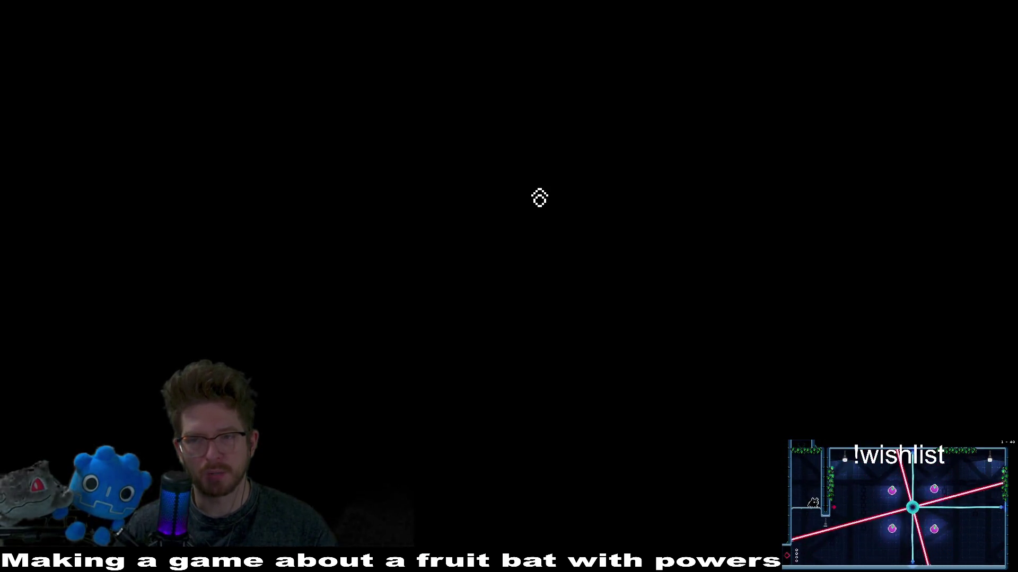
- Fly the bat down and right into the room until the debugger breaks at line 34
{"action": "key", "text": "Down"}
{"action": "key", "text": "Right"}
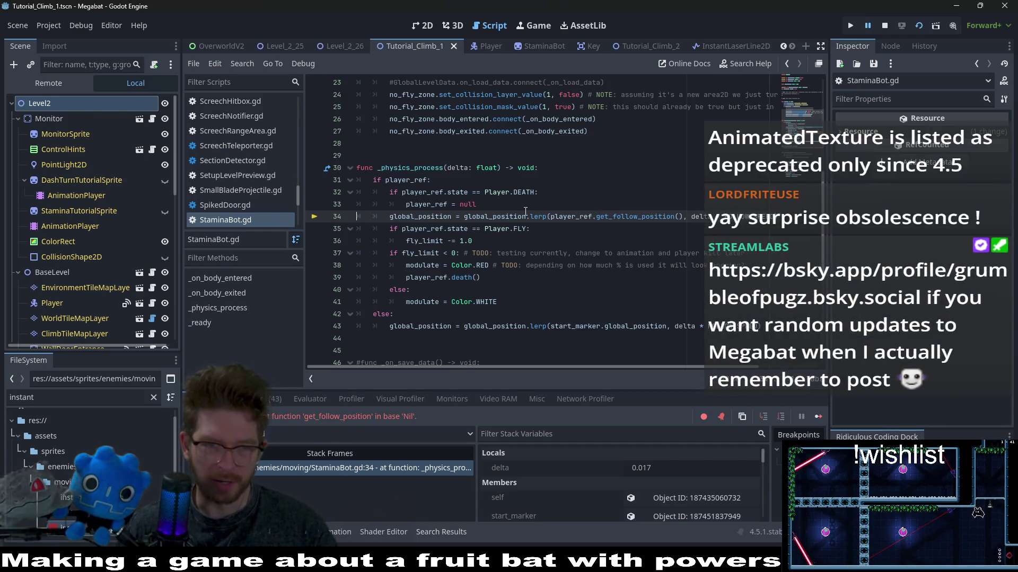
- Move the check above the if player_ref block as 'if player_ref && player_ref.state == Player.DEATH', then save and run
{"action": "left_click_drag", "start_coordinate": [506, 207], "coordinate": [536, 178]}
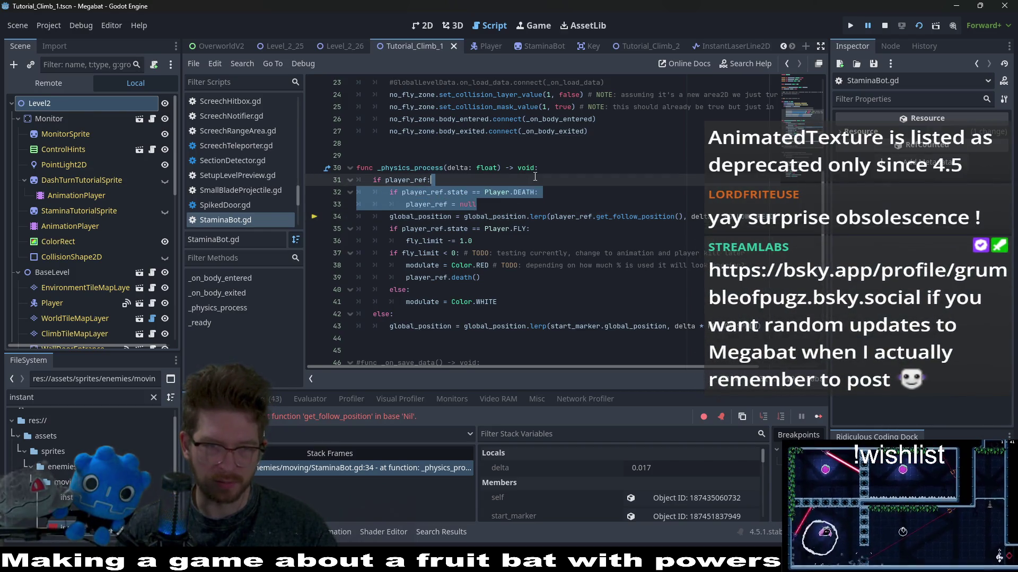
{"action": "key", "text": "ctrl+x"}
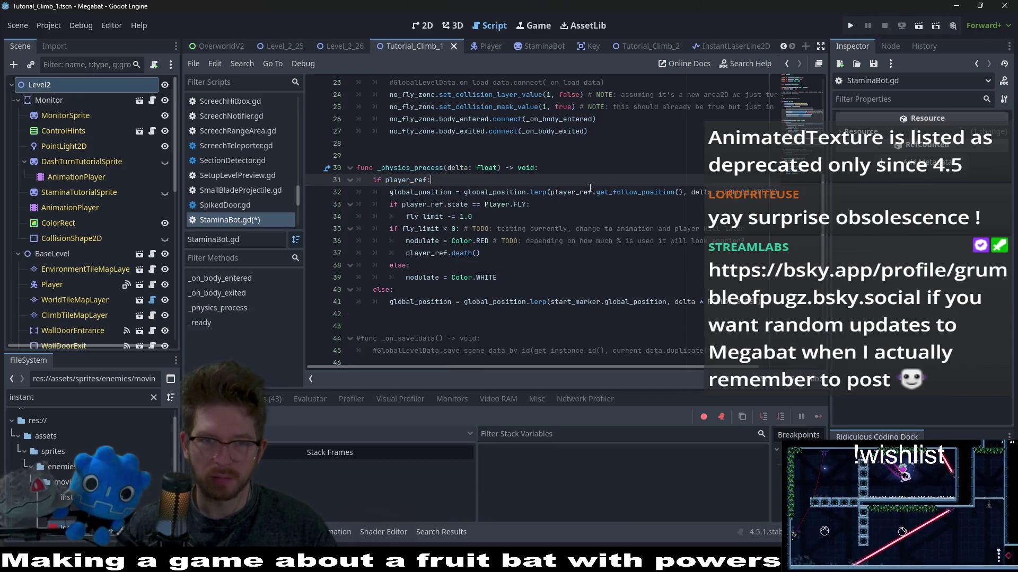
{"action": "left_click", "coordinate": [590, 168]}
{"action": "key", "text": "Return"}
{"action": "key", "text": "ctrl+v"}
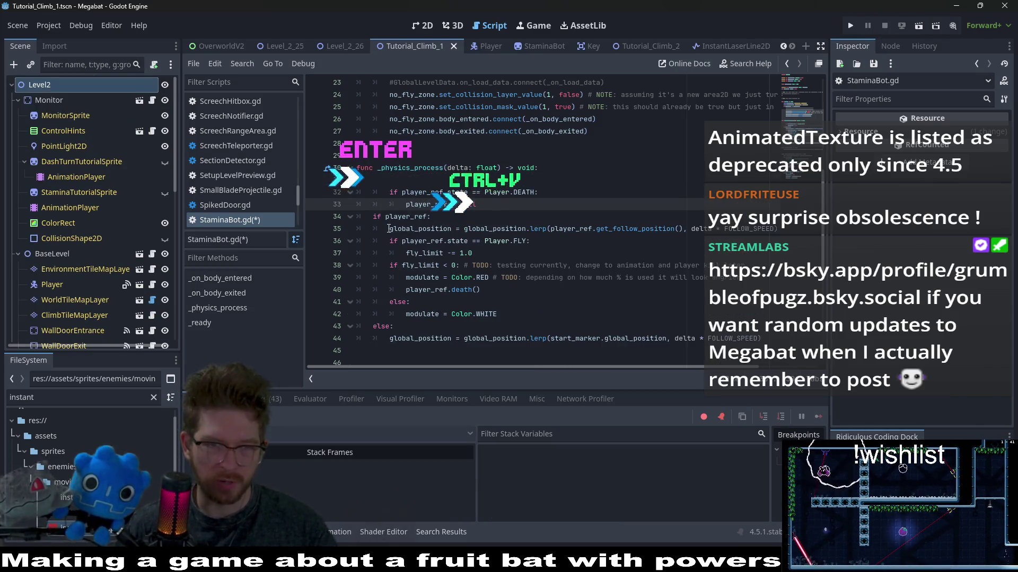
{"action": "key", "text": "shift+Tab"}
{"action": "key", "text": "BackSpace"}
{"action": "key", "text": "Delete"}
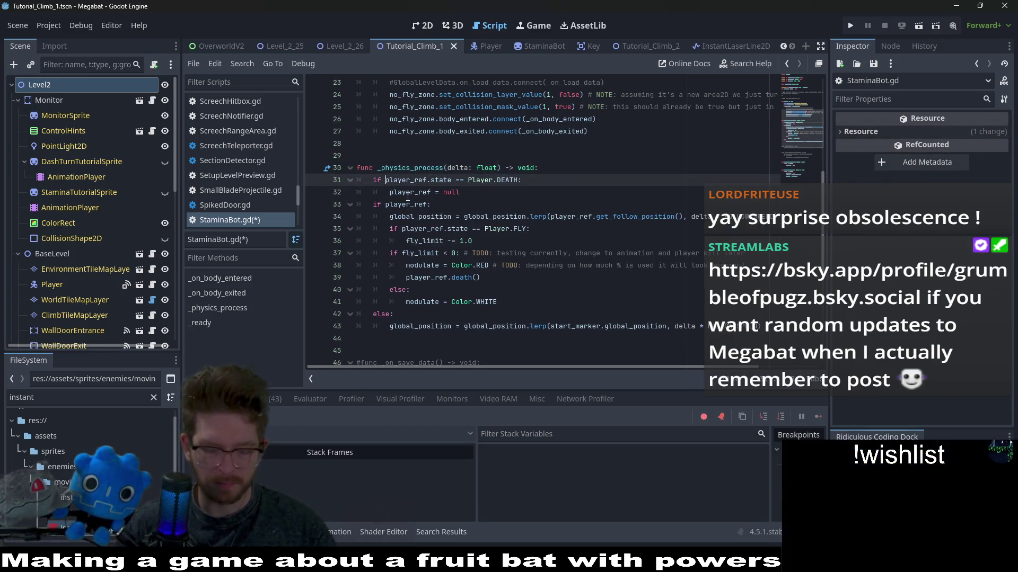
{"action": "type", "text": "_ref &&"}
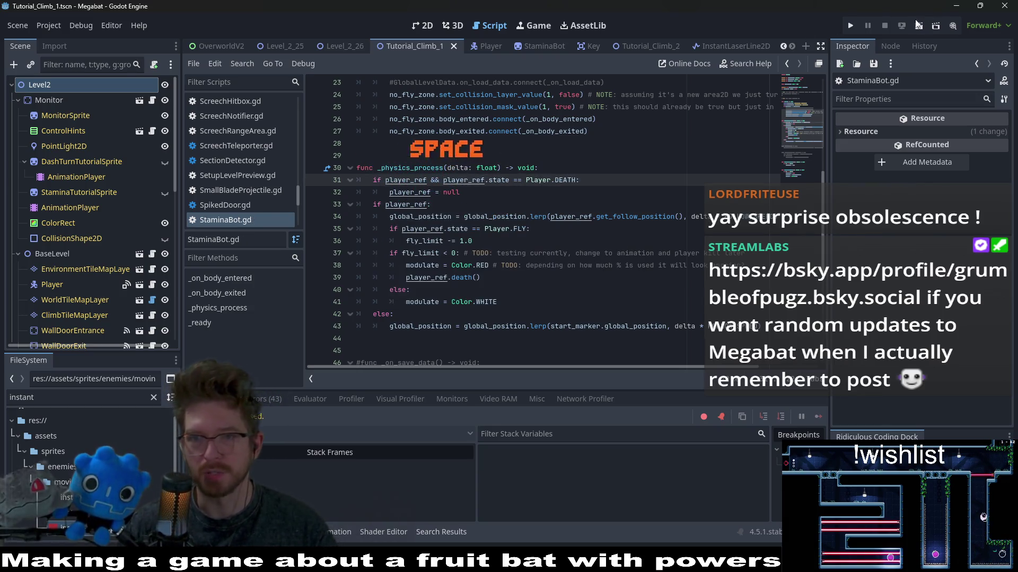
{"action": "key", "text": "F6"}
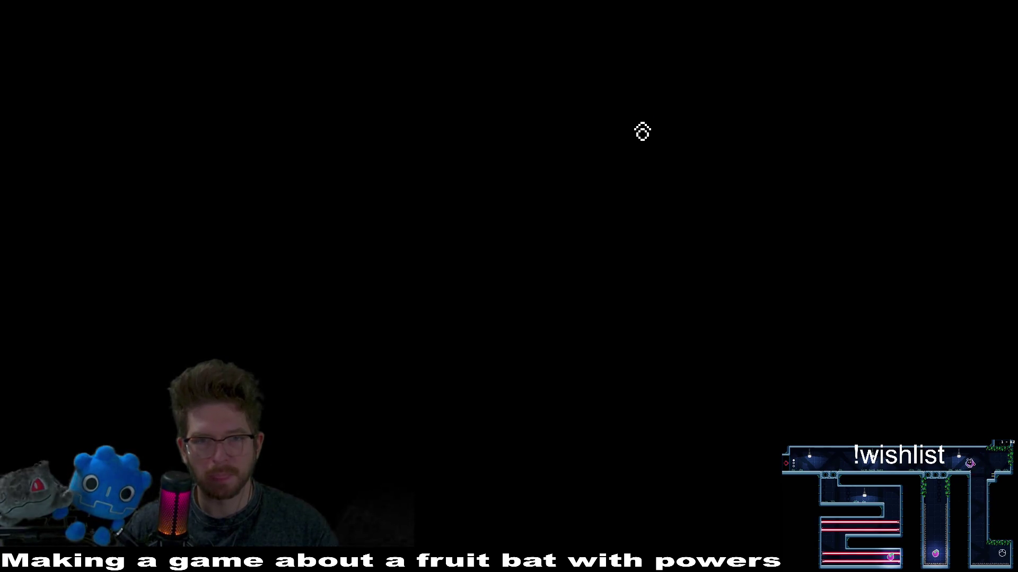